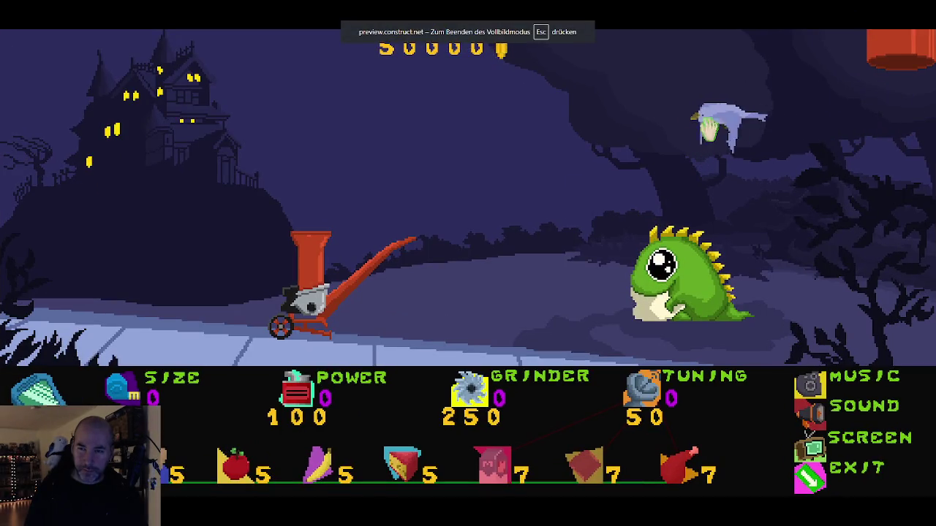
Step: Knock down the bird, raise the Size, Grinder, Power and Tuning upgrades, and shred the bird
{"action": "left_click", "coordinate": [677, 167]}
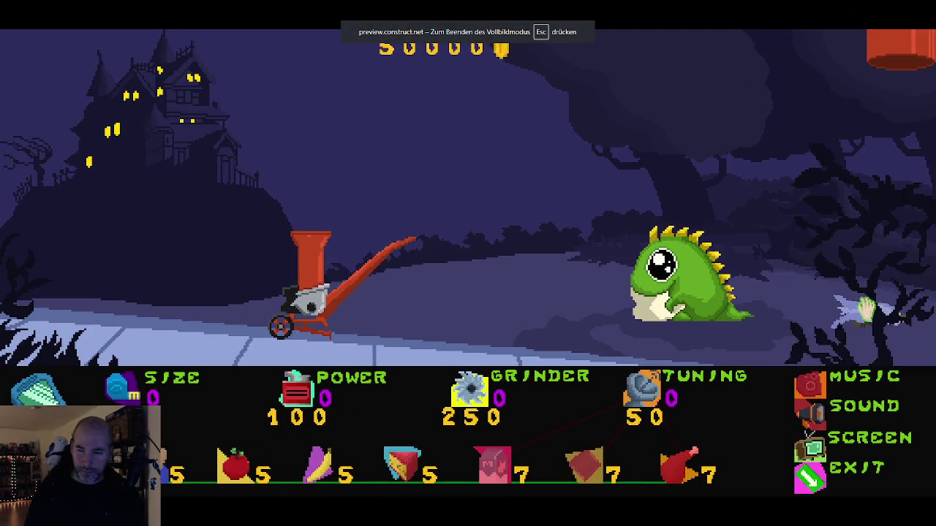
{"action": "left_click", "coordinate": [122, 391]}
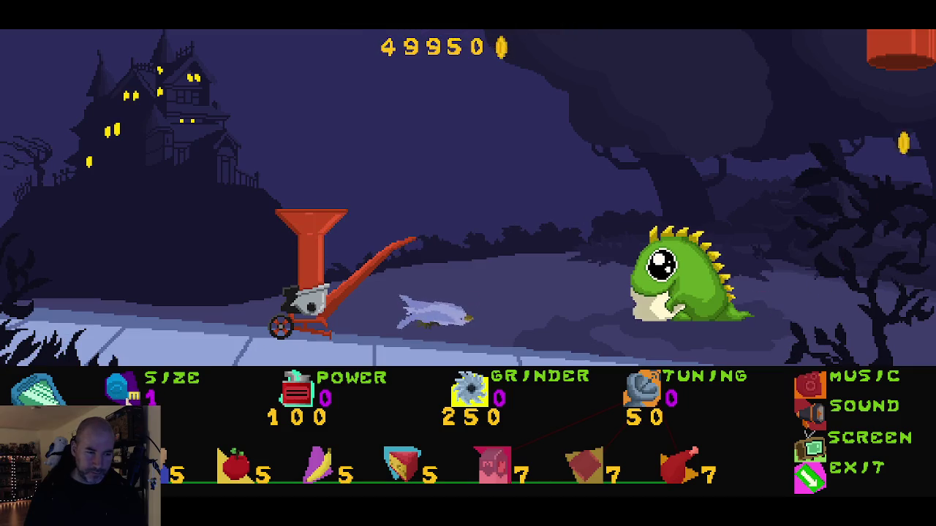
{"action": "left_click", "coordinate": [121, 389]}
{"action": "left_click", "coordinate": [117, 387]}
{"action": "left_click_drag", "start_coordinate": [411, 322], "coordinate": [358, 252]}
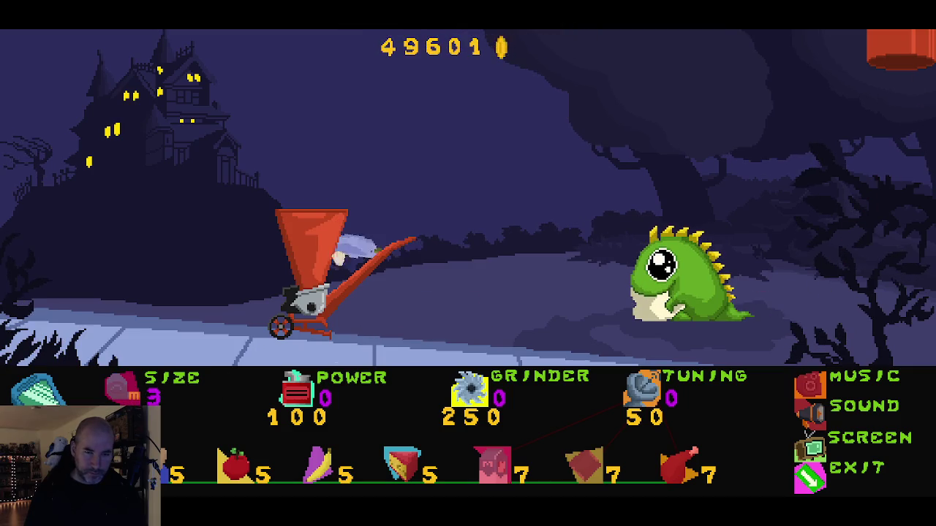
{"action": "left_click", "coordinate": [474, 405]}
{"action": "left_click", "coordinate": [474, 404]}
{"action": "left_click", "coordinate": [473, 405]}
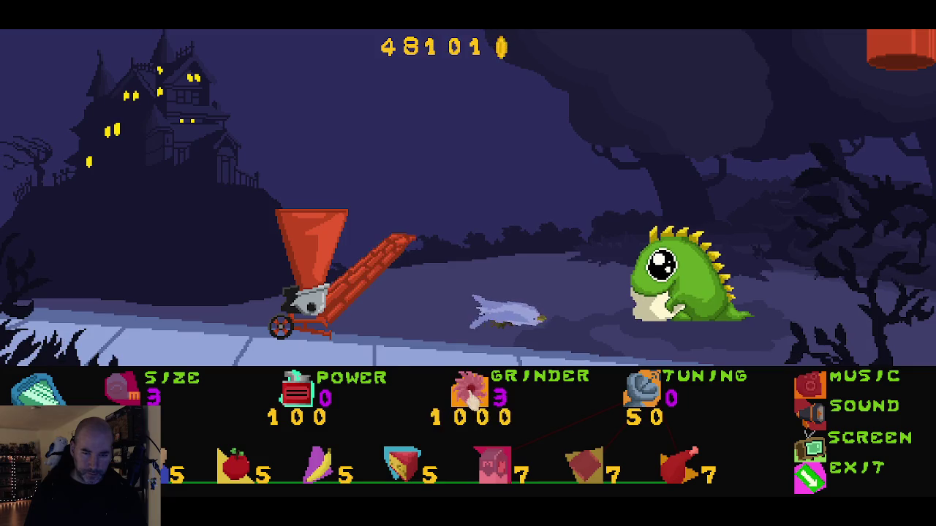
{"action": "left_click", "coordinate": [298, 395]}
{"action": "left_click", "coordinate": [298, 395]}
{"action": "left_click", "coordinate": [298, 395]}
{"action": "left_click", "coordinate": [642, 391]}
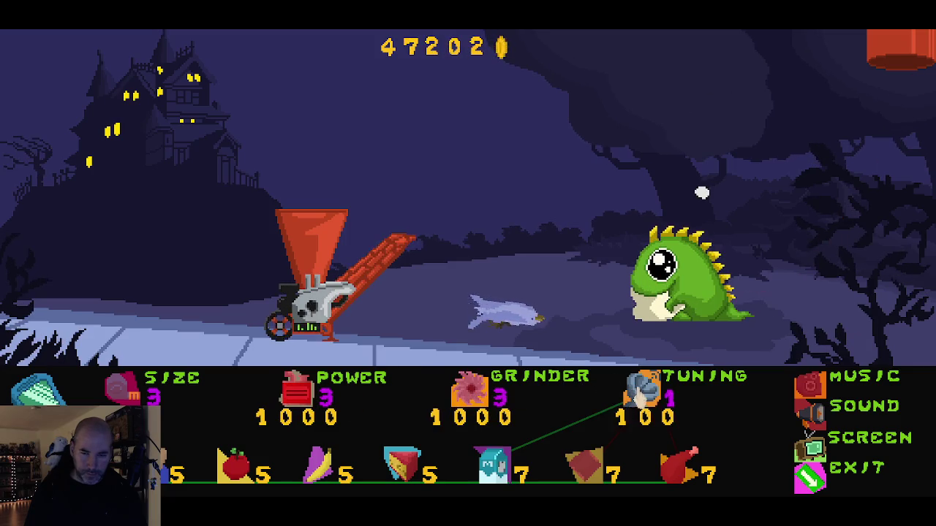
{"action": "left_click", "coordinate": [642, 392]}
{"action": "left_click", "coordinate": [642, 391]}
{"action": "left_click_drag", "start_coordinate": [510, 314], "coordinate": [342, 269]}
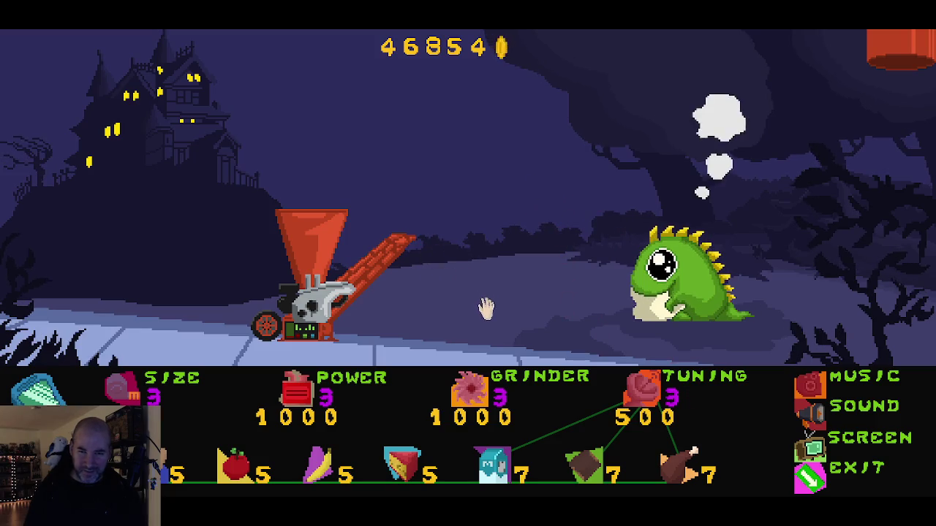
Step: Buy a banana delivery for 5 coins, feed two bananas to the dragon, and exit the preview
{"action": "left_click", "coordinate": [319, 462]}
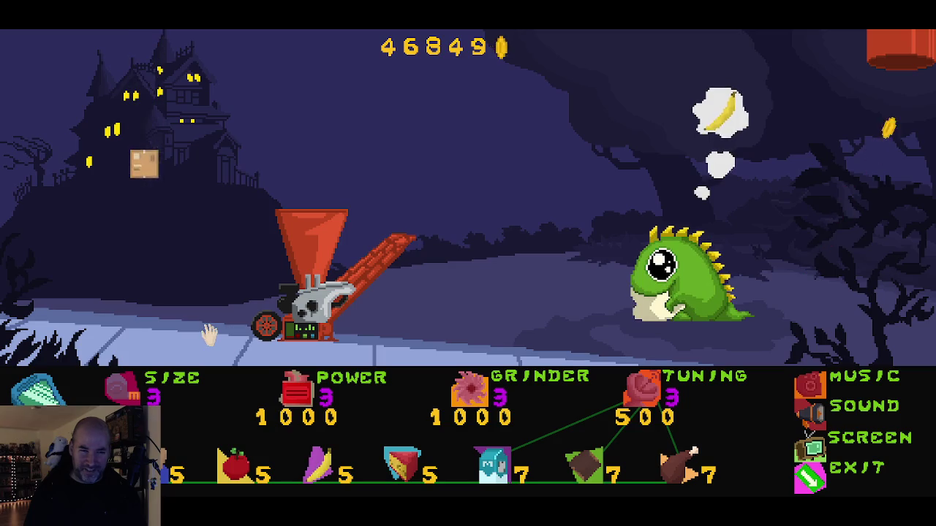
{"action": "mouse_move", "coordinate": [212, 296]}
{"action": "left_mouse_down"}
{"action": "mouse_move", "coordinate": [260, 228]}
{"action": "mouse_move", "coordinate": [287, 208]}
{"action": "mouse_move", "coordinate": [278, 234]}
{"action": "mouse_move", "coordinate": [315, 194]}
{"action": "left_mouse_up"}
{"action": "left_click_drag", "start_coordinate": [253, 315], "coordinate": [293, 186]}
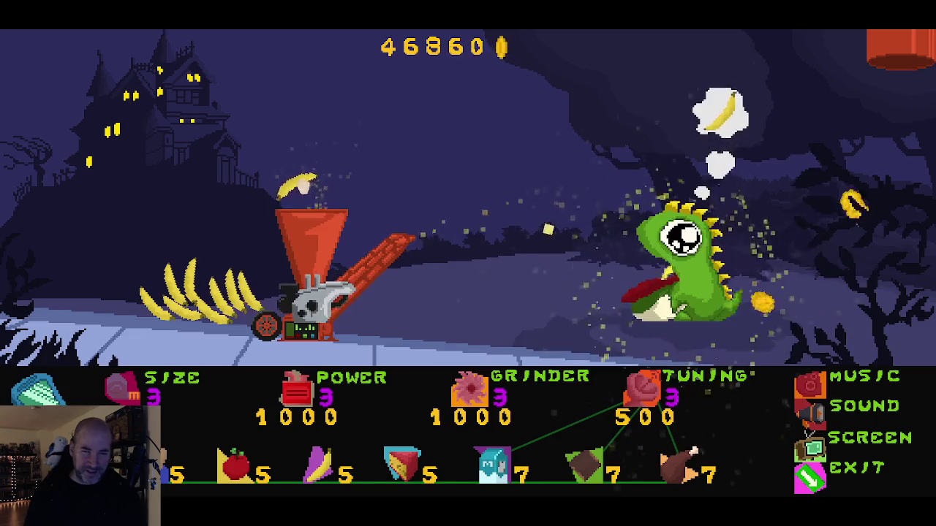
{"action": "left_click_drag", "start_coordinate": [256, 287], "coordinate": [302, 176]}
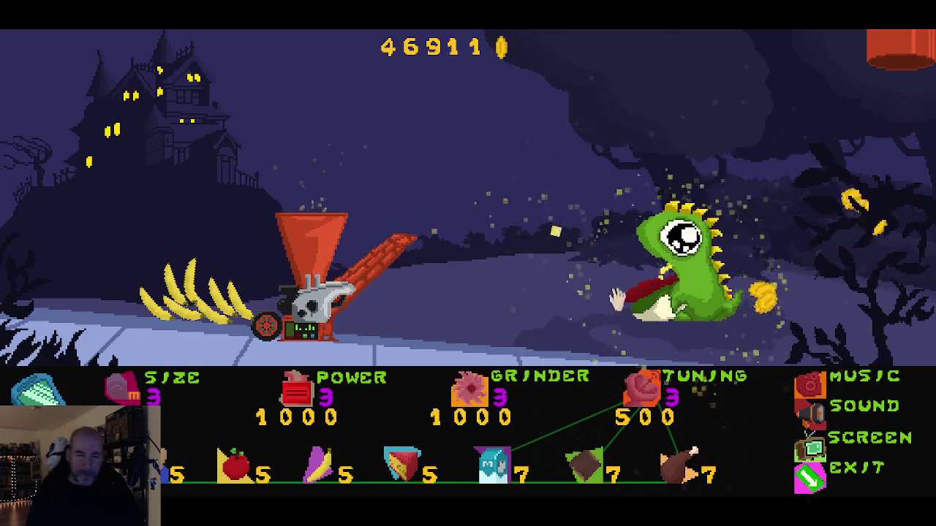
{"action": "left_click", "coordinate": [804, 484]}
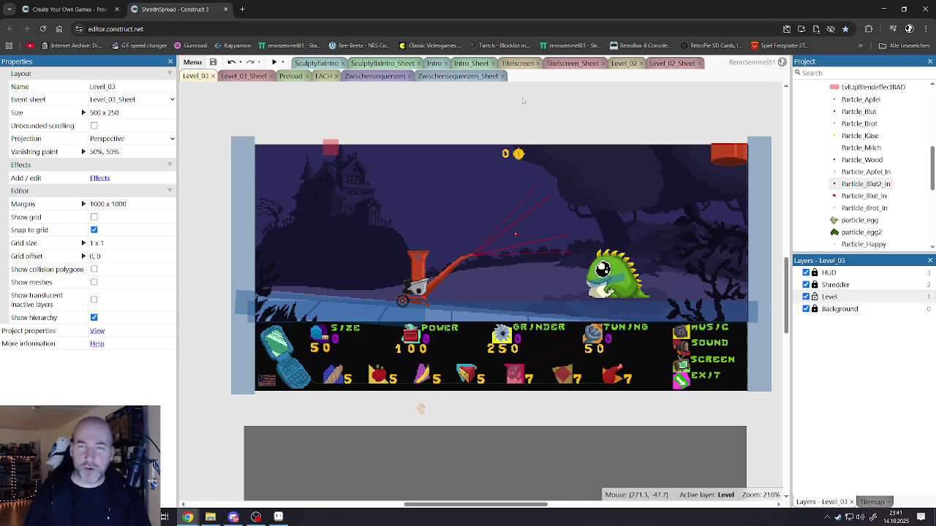
Step: Open Level_03_Sheet and expand then collapse the Drachi and Dragon_Good groups
{"action": "left_click", "coordinate": [229, 77]}
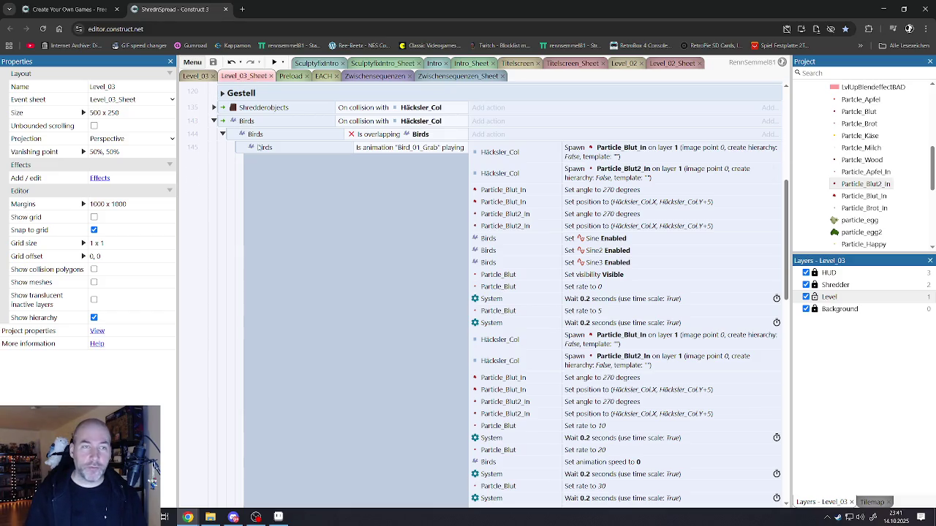
{"action": "scroll", "coordinate": [260, 147], "scroll_direction": "up", "scroll_amount": 3}
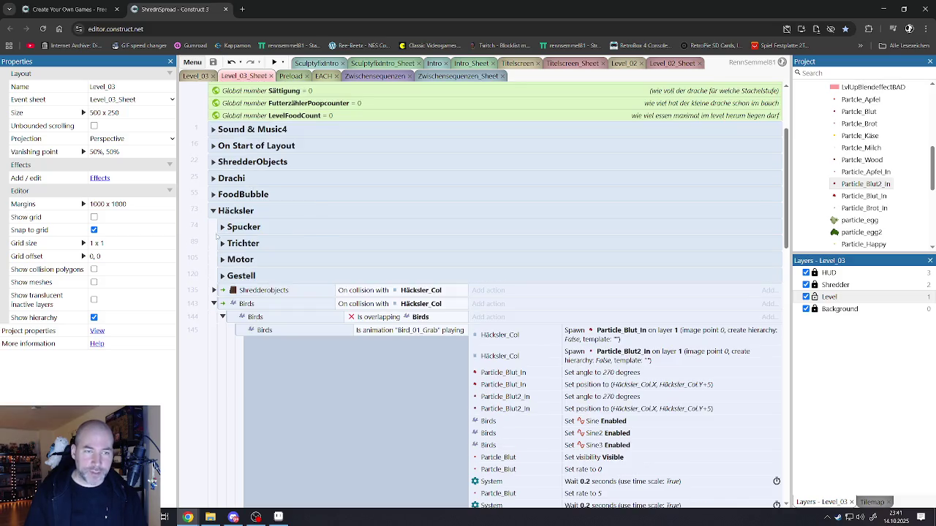
{"action": "left_click", "coordinate": [213, 178]}
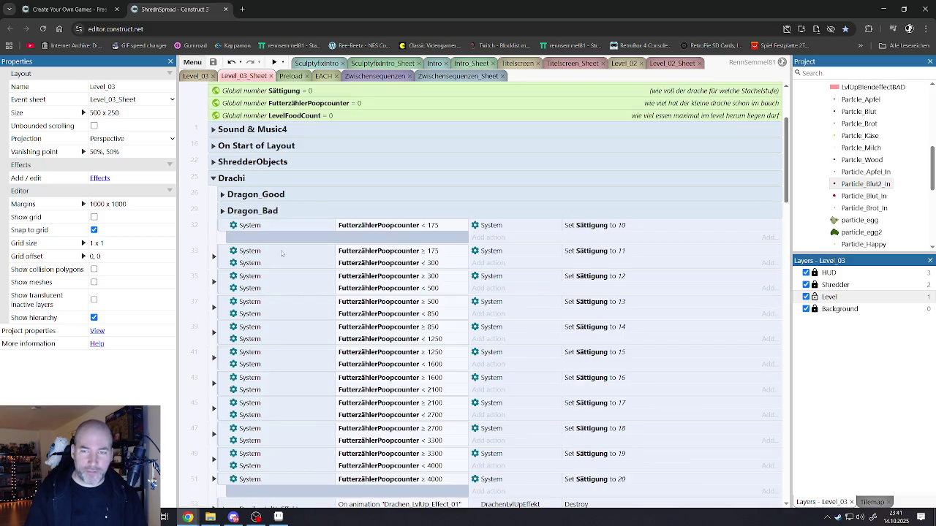
{"action": "left_click", "coordinate": [223, 194]}
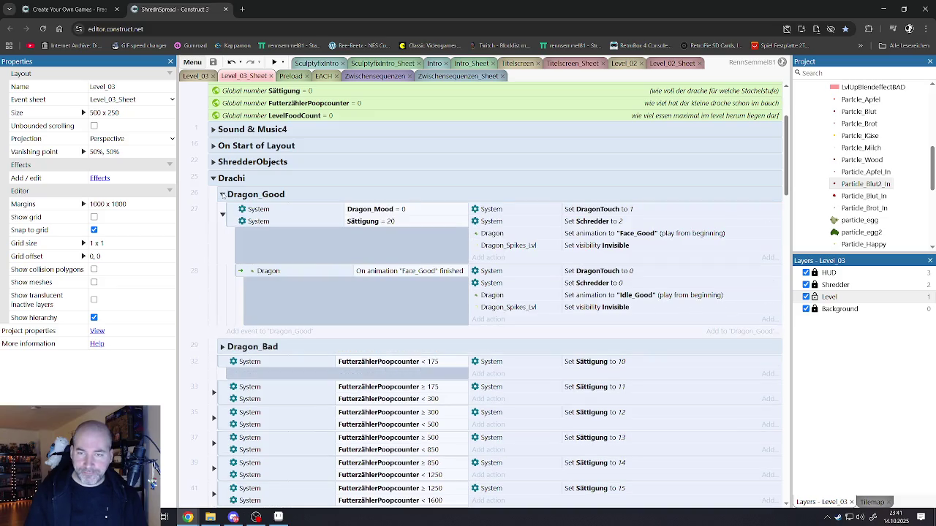
{"action": "left_click", "coordinate": [223, 194]}
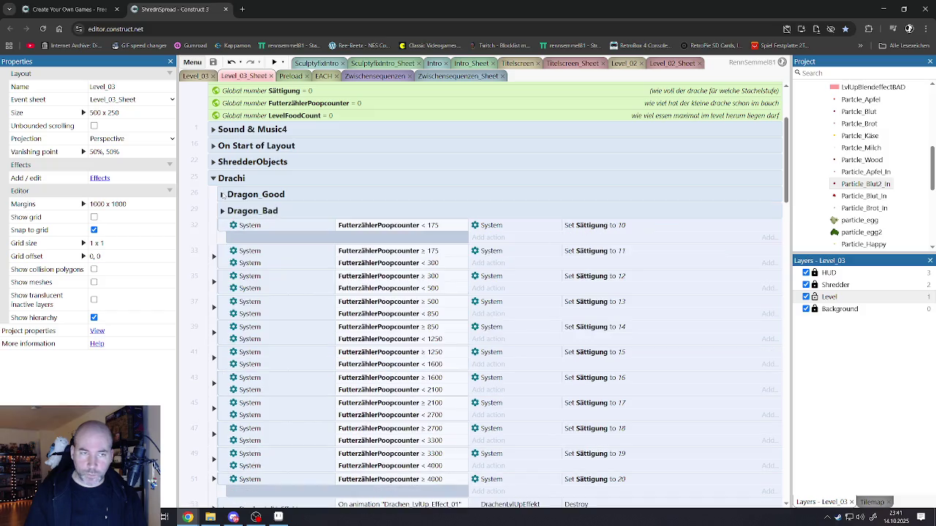
{"action": "left_click", "coordinate": [213, 178]}
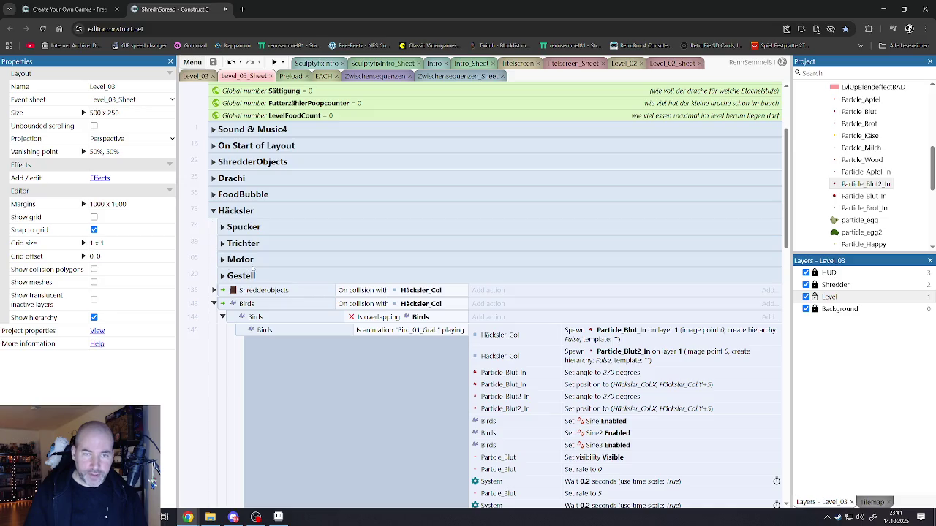
Step: Toggle the Shredderobjects event and expand event 146 (Dragon_Mood = 0)
{"action": "scroll", "coordinate": [253, 268], "scroll_direction": "down", "scroll_amount": 2}
{"action": "scroll", "coordinate": [251, 262], "scroll_direction": "down", "scroll_amount": 12}
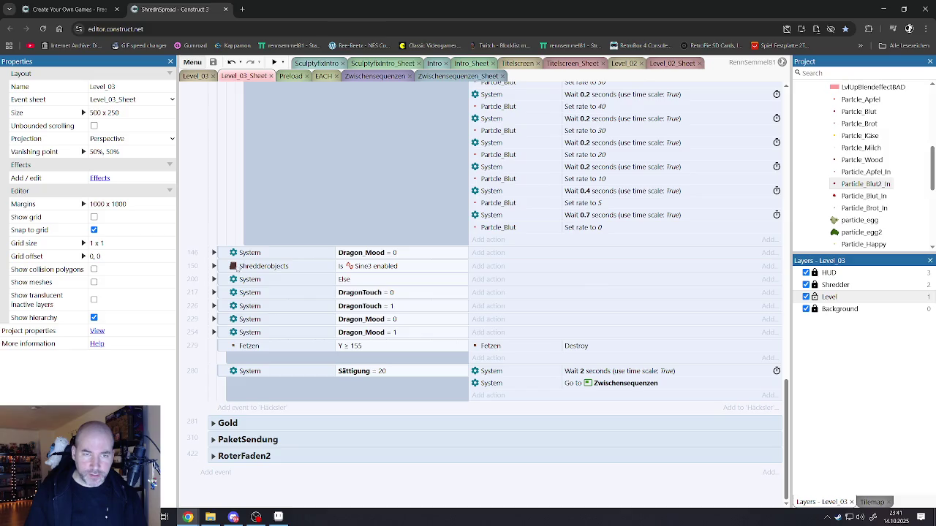
{"action": "left_click", "coordinate": [213, 266]}
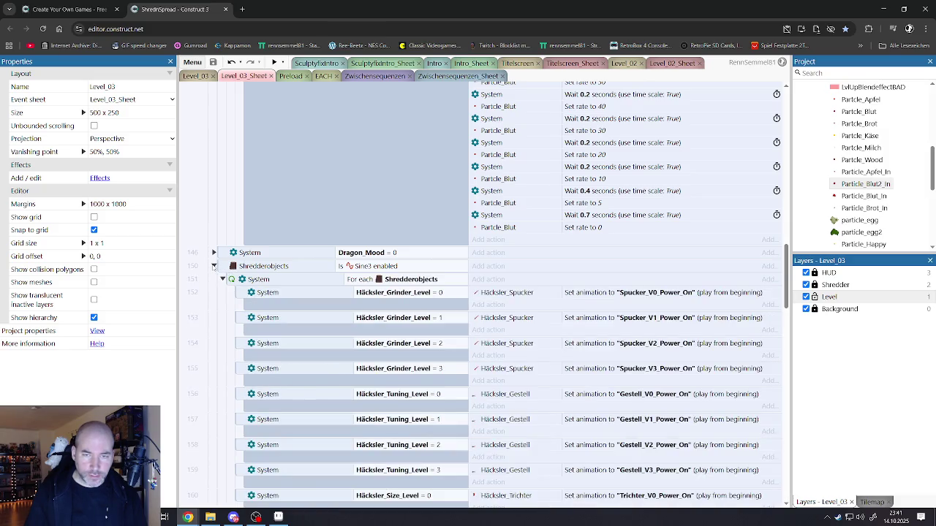
{"action": "left_click", "coordinate": [214, 266]}
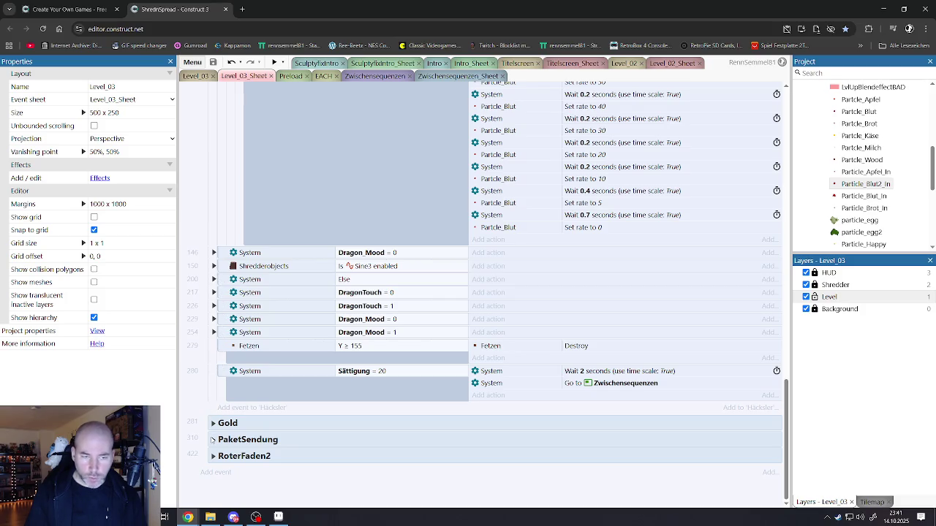
{"action": "left_click", "coordinate": [213, 252]}
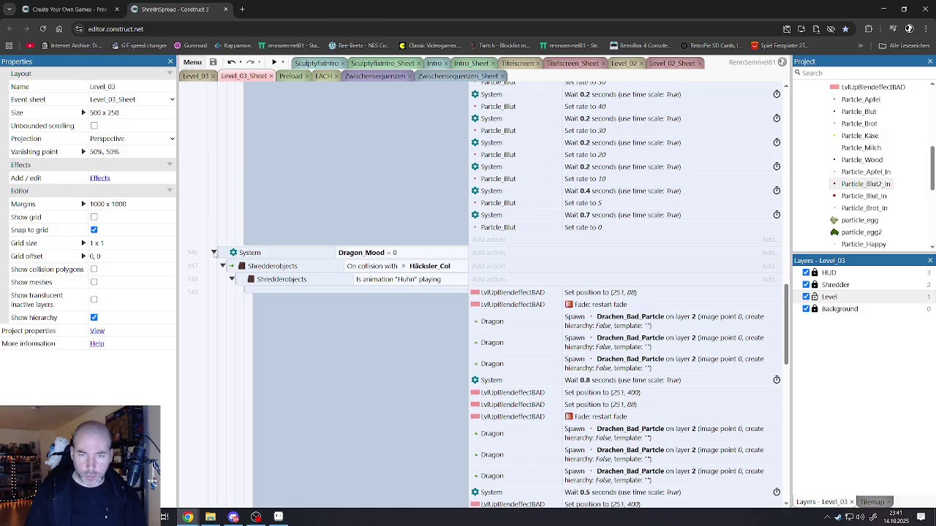
Step: Scroll through the Häcksler collision events, dismissing the take-a-break reminder
{"action": "scroll", "coordinate": [442, 318], "scroll_direction": "down", "scroll_amount": 5}
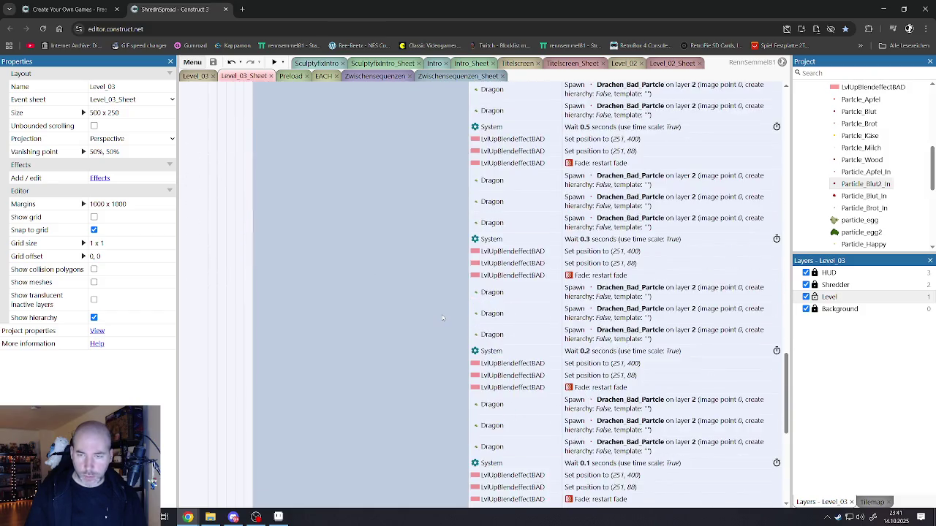
{"action": "scroll", "coordinate": [442, 318], "scroll_direction": "down", "scroll_amount": 2}
{"action": "scroll", "coordinate": [437, 311], "scroll_direction": "up", "scroll_amount": 10}
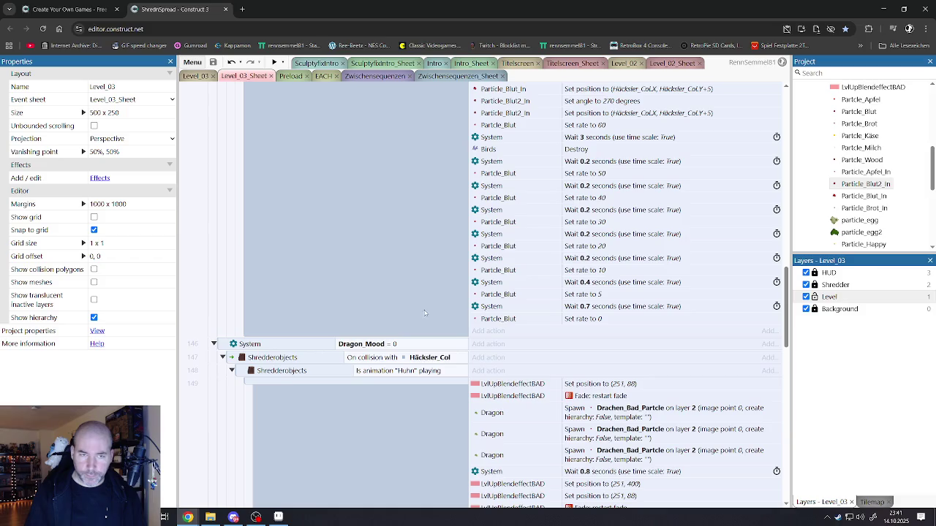
{"action": "scroll", "coordinate": [256, 344], "scroll_direction": "up", "scroll_amount": 3}
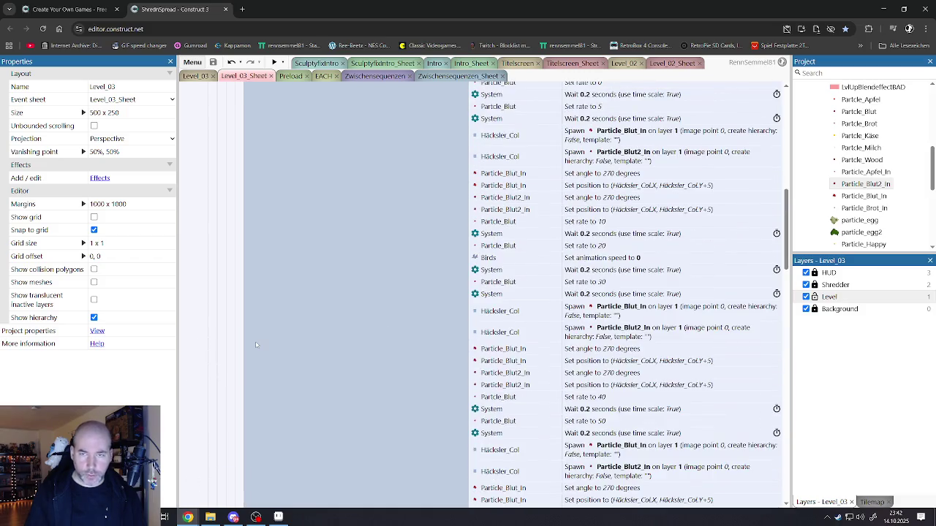
{"action": "scroll", "coordinate": [261, 328], "scroll_direction": "down", "scroll_amount": 3}
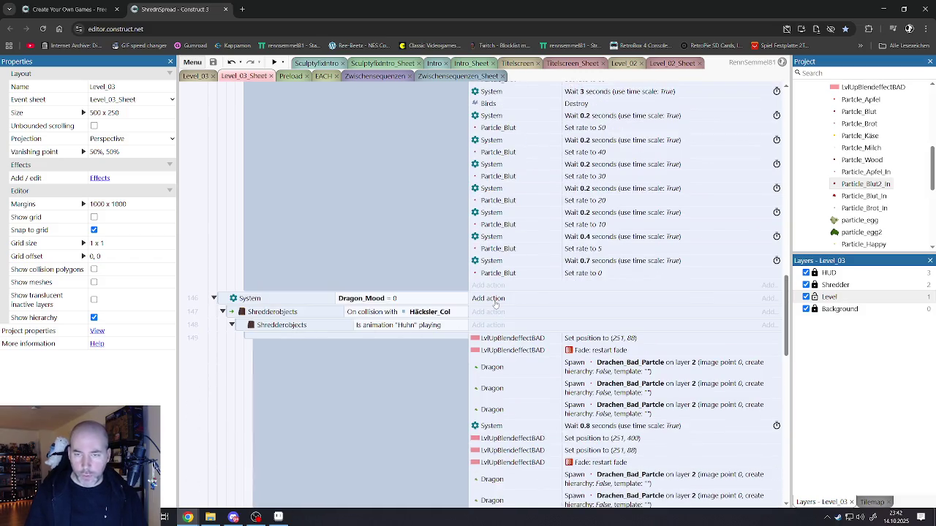
{"action": "scroll", "coordinate": [539, 260], "scroll_direction": "up", "scroll_amount": 5}
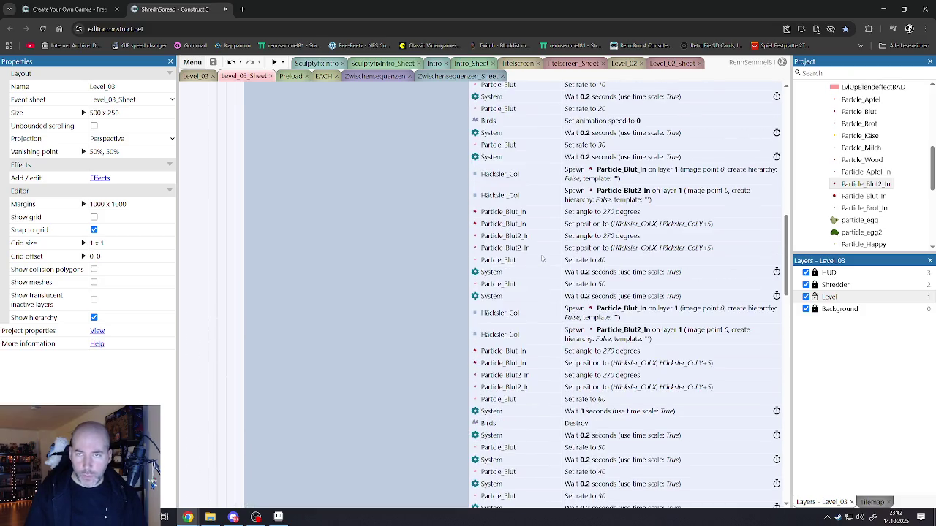
{"action": "scroll", "coordinate": [539, 261], "scroll_direction": "down", "scroll_amount": 8}
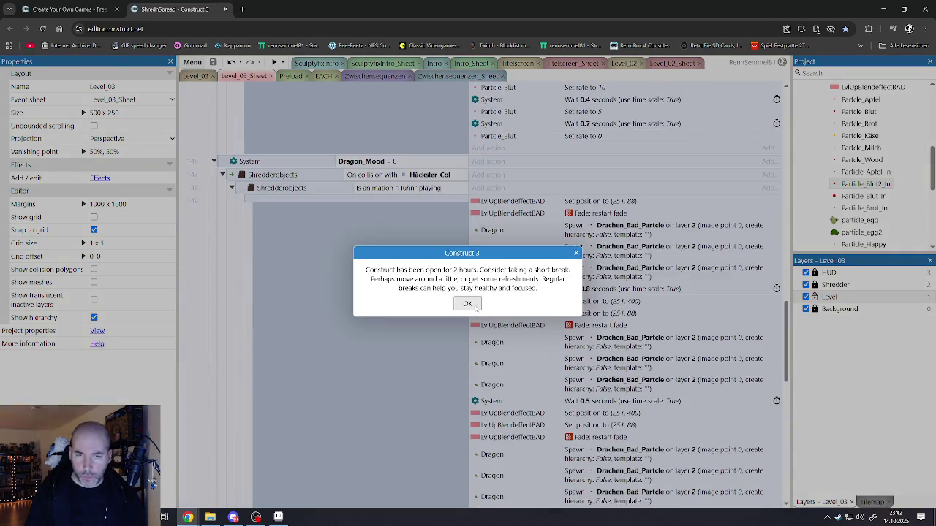
{"action": "left_click", "coordinate": [467, 303]}
{"action": "scroll", "coordinate": [577, 290], "scroll_direction": "down", "scroll_amount": 3}
{"action": "scroll", "coordinate": [576, 290], "scroll_direction": "up", "scroll_amount": 1}
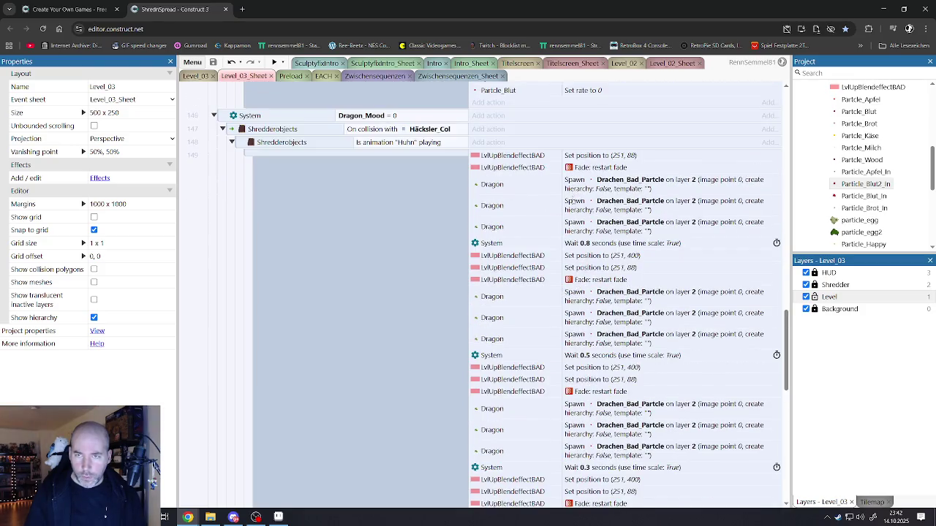
{"action": "scroll", "coordinate": [318, 243], "scroll_direction": "up", "scroll_amount": 15}
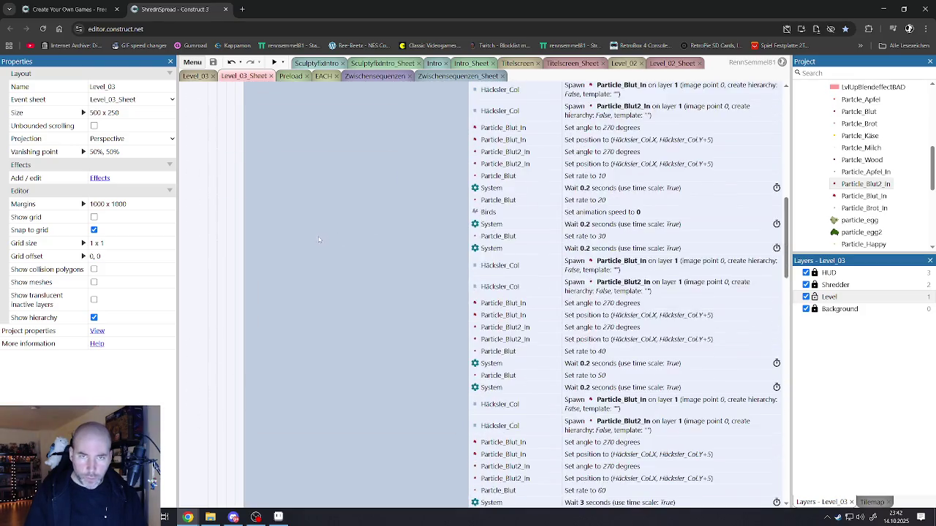
{"action": "scroll", "coordinate": [318, 243], "scroll_direction": "up", "scroll_amount": 3}
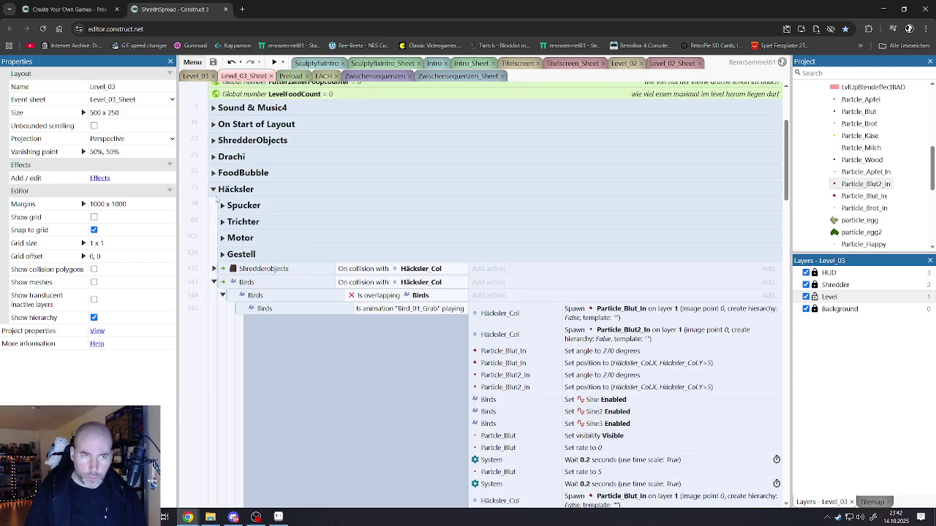
Step: Collapse the Häcksler group and expand FoodBubble to read its events
{"action": "left_click", "coordinate": [213, 190]}
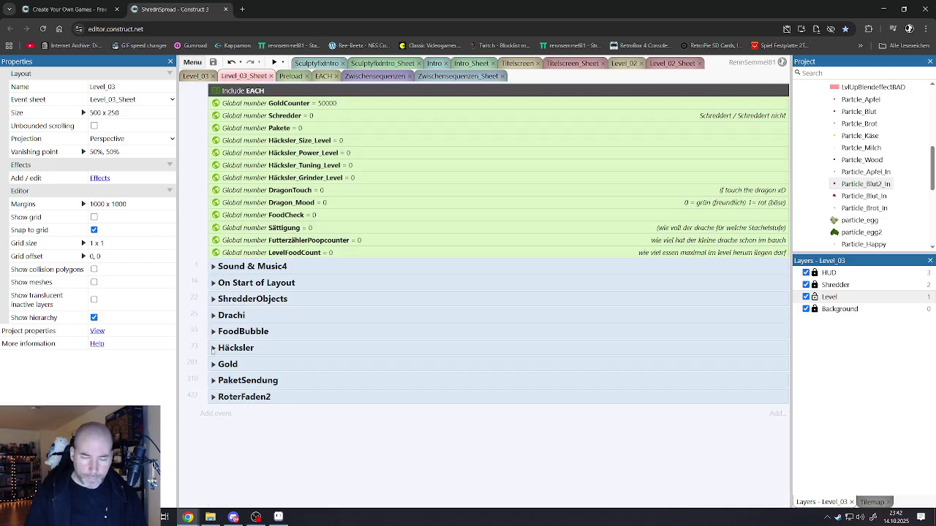
{"action": "left_click", "coordinate": [212, 331]}
{"action": "scroll", "coordinate": [325, 336], "scroll_direction": "down", "scroll_amount": 3}
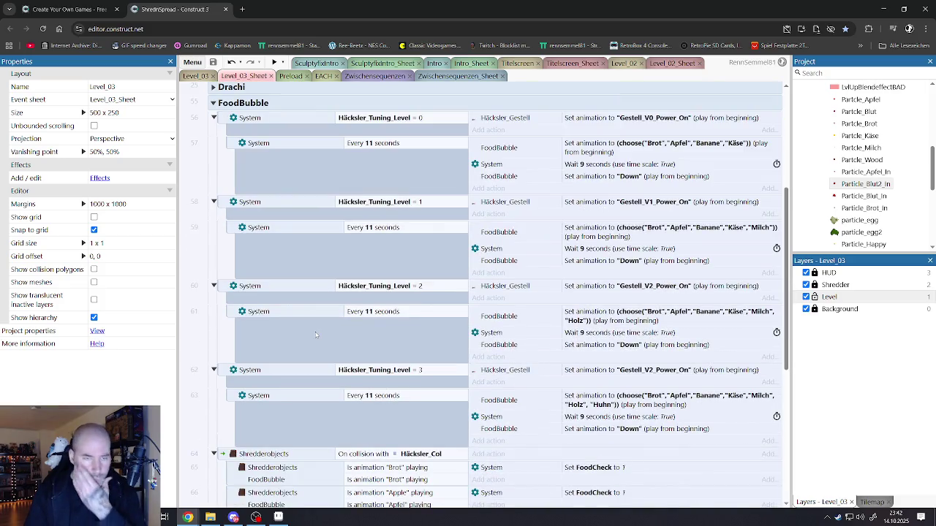
{"action": "scroll", "coordinate": [316, 335], "scroll_direction": "down", "scroll_amount": 4}
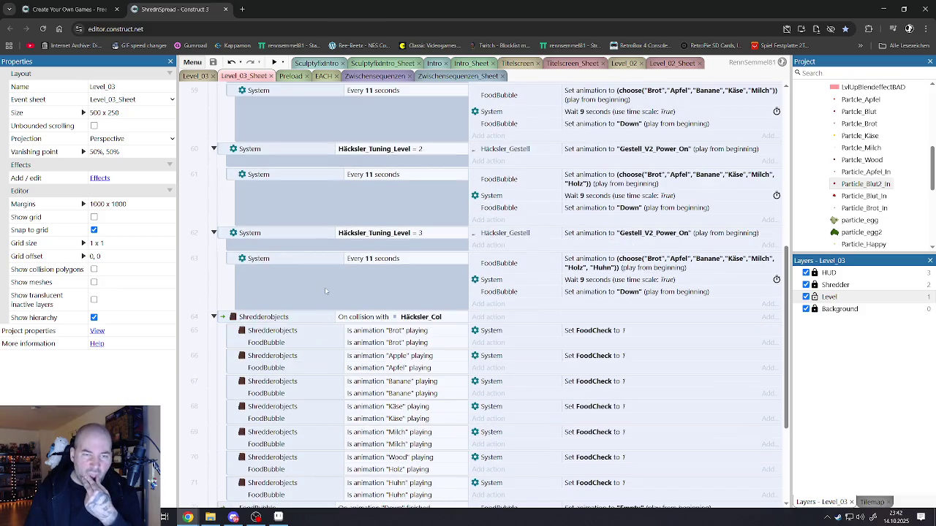
{"action": "scroll", "coordinate": [325, 292], "scroll_direction": "down", "scroll_amount": 5}
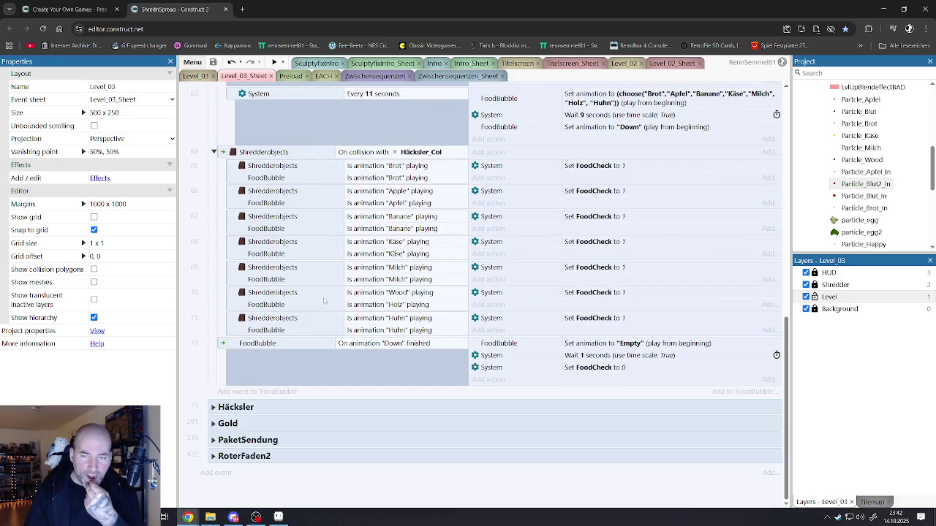
{"action": "scroll", "coordinate": [324, 299], "scroll_direction": "up", "scroll_amount": 17}
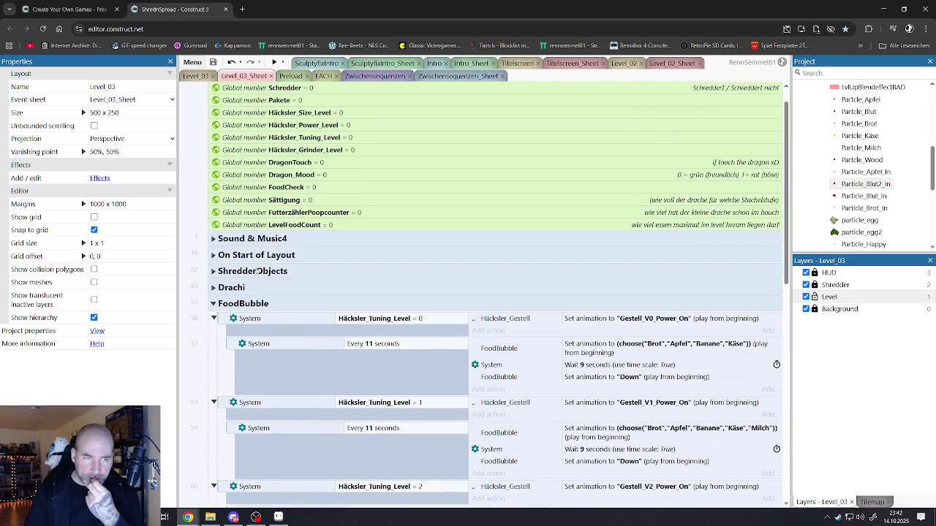
Step: Expand the Drachi group and toggle its Dragon_Good subgroup open and closed
{"action": "left_click", "coordinate": [212, 288]}
{"action": "scroll", "coordinate": [257, 311], "scroll_direction": "down", "scroll_amount": 3}
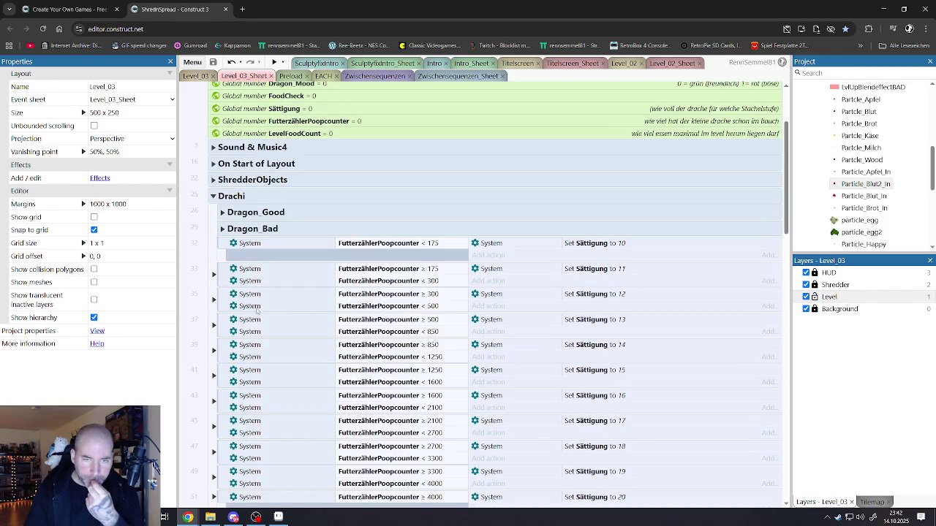
{"action": "left_click", "coordinate": [222, 212]}
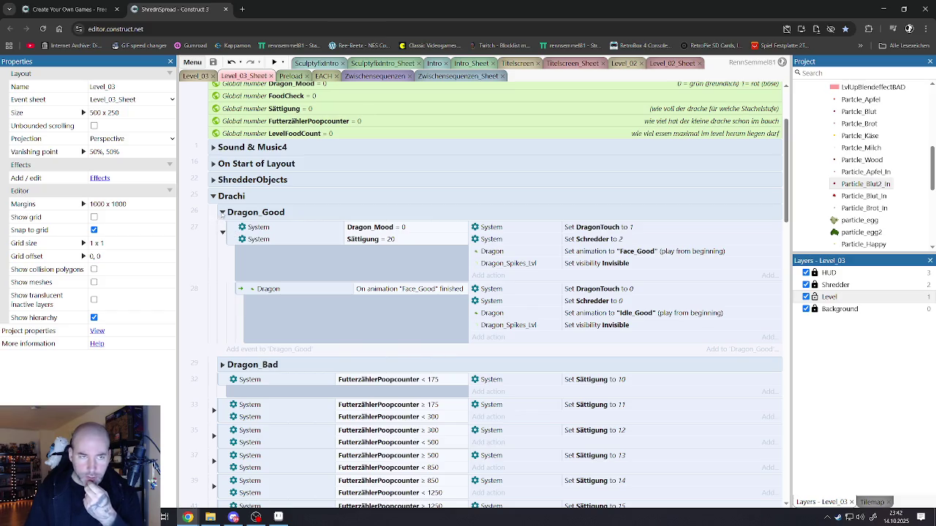
{"action": "left_click", "coordinate": [222, 213]}
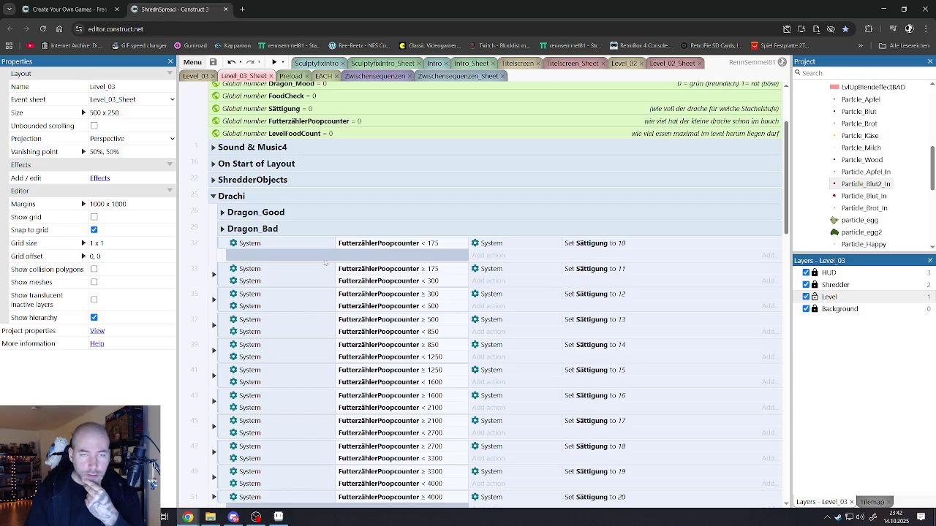
{"action": "scroll", "coordinate": [333, 309], "scroll_direction": "down", "scroll_amount": 3}
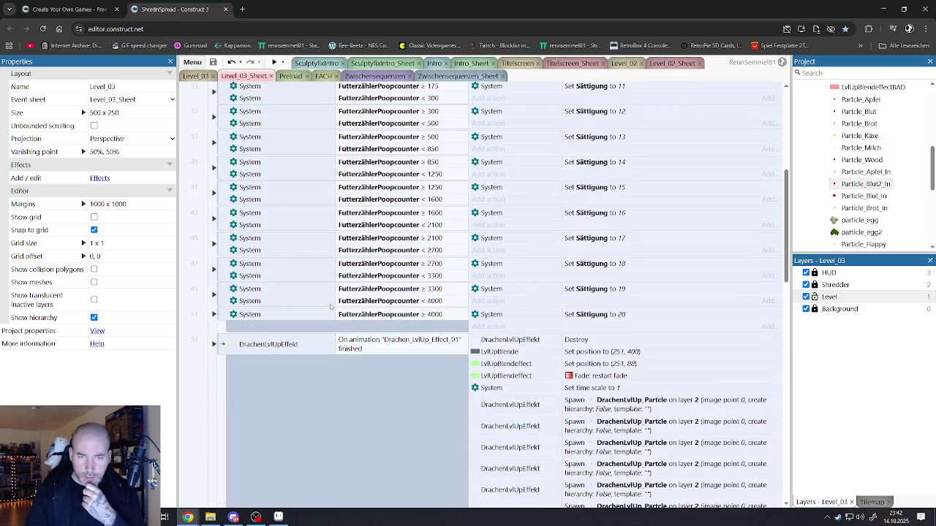
{"action": "scroll", "coordinate": [330, 307], "scroll_direction": "down", "scroll_amount": 9}
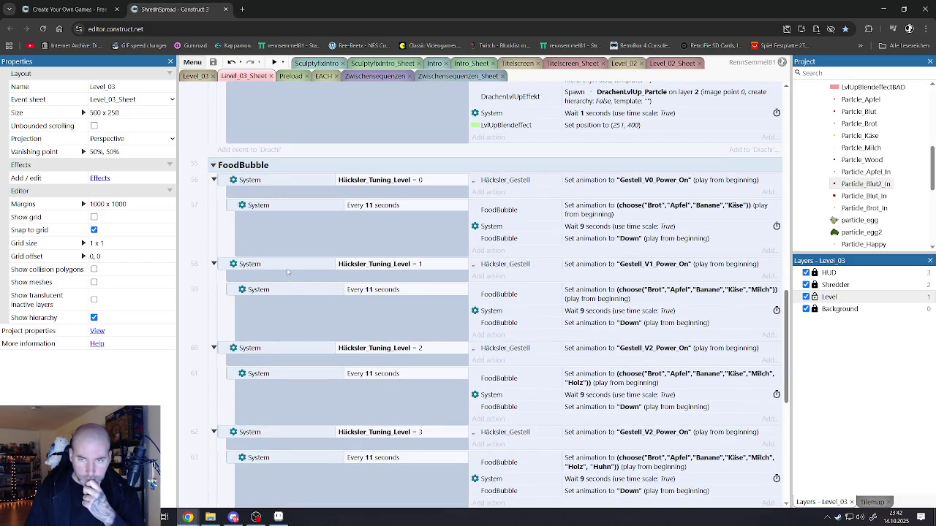
Step: Collapse FoodBubble and expand the Häcksler group with its Spucker subgroup
{"action": "left_click", "coordinate": [214, 166]}
{"action": "left_click", "coordinate": [214, 408]}
{"action": "scroll", "coordinate": [232, 398], "scroll_direction": "down", "scroll_amount": 3}
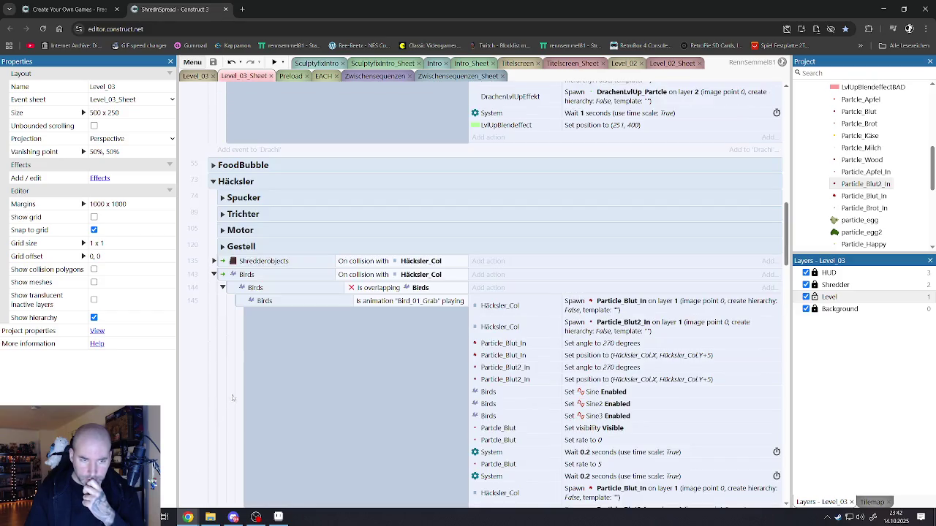
{"action": "left_click", "coordinate": [222, 198]}
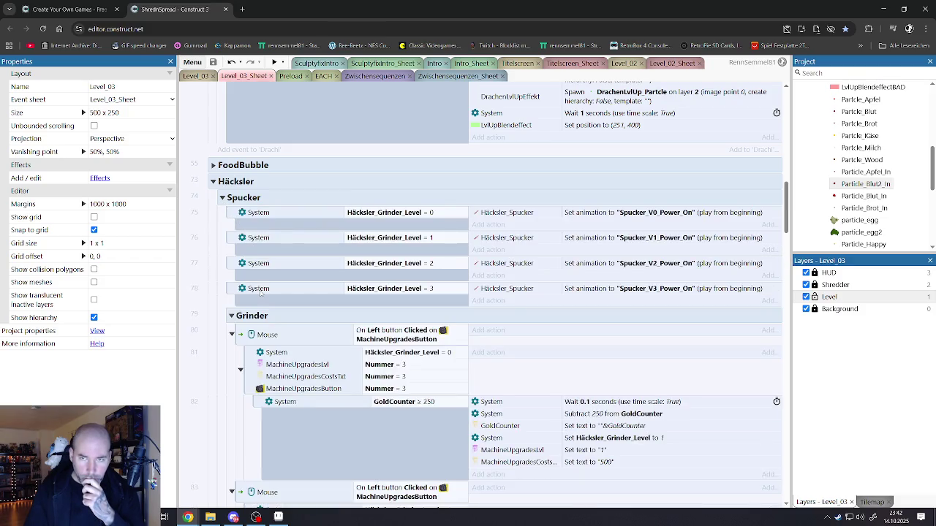
{"action": "scroll", "coordinate": [261, 293], "scroll_direction": "down", "scroll_amount": 3}
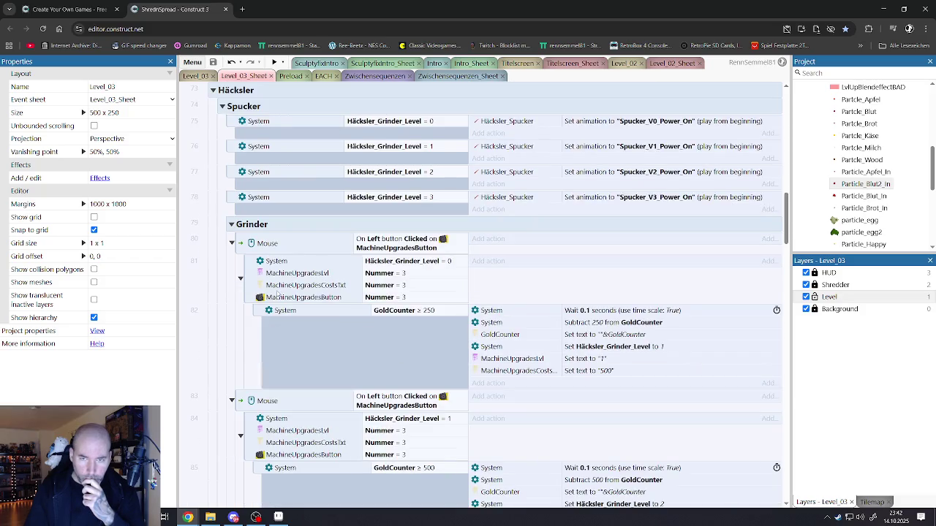
{"action": "scroll", "coordinate": [286, 293], "scroll_direction": "down", "scroll_amount": 5}
{"action": "scroll", "coordinate": [288, 293], "scroll_direction": "down", "scroll_amount": 10}
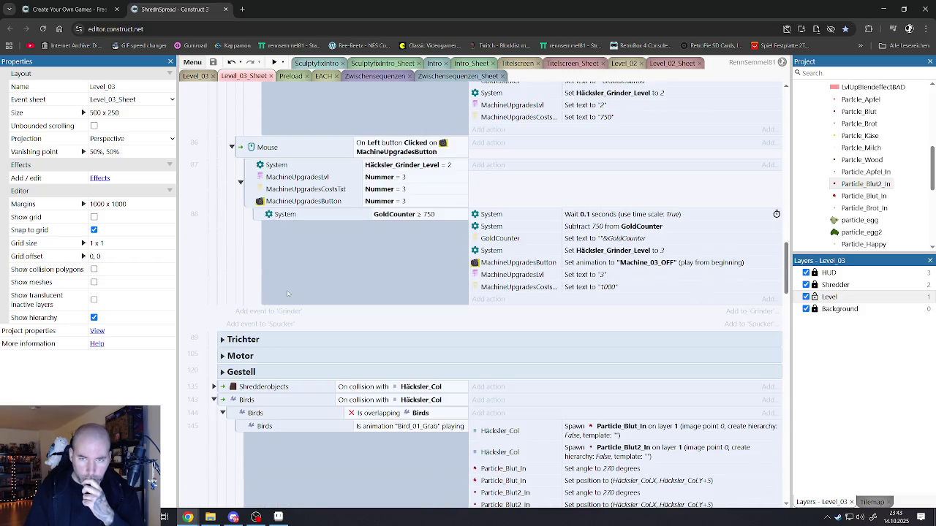
{"action": "scroll", "coordinate": [287, 293], "scroll_direction": "down", "scroll_amount": 4}
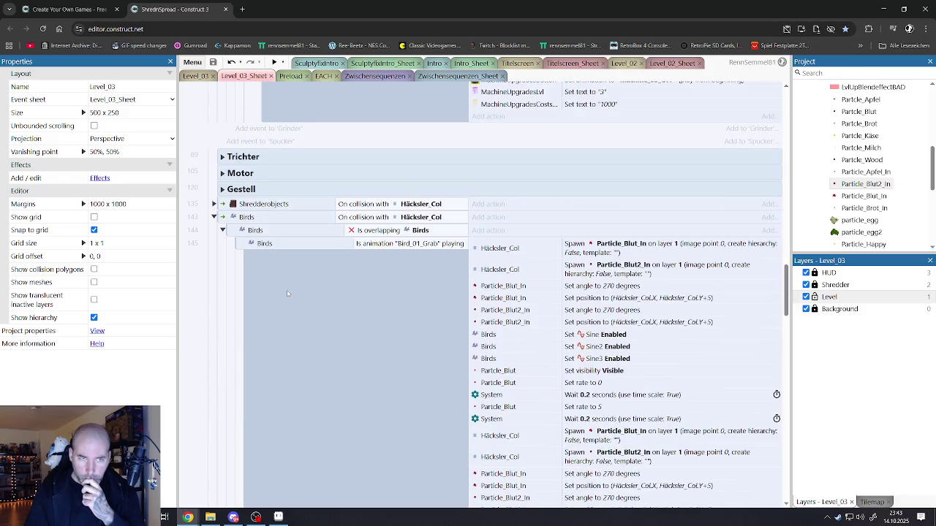
Step: Briefly open and close the Trichter and Motor subgroups
{"action": "left_click", "coordinate": [222, 158]}
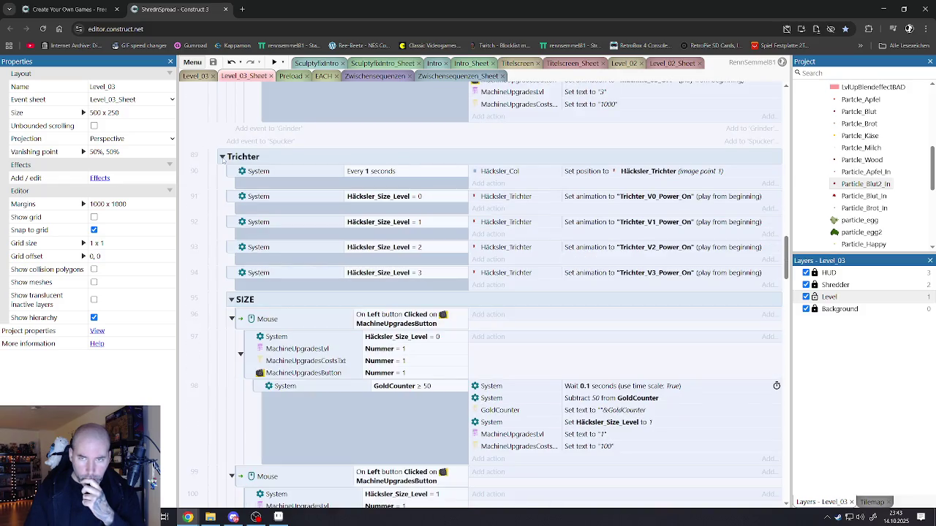
{"action": "left_click", "coordinate": [222, 157]}
{"action": "left_click", "coordinate": [222, 173]}
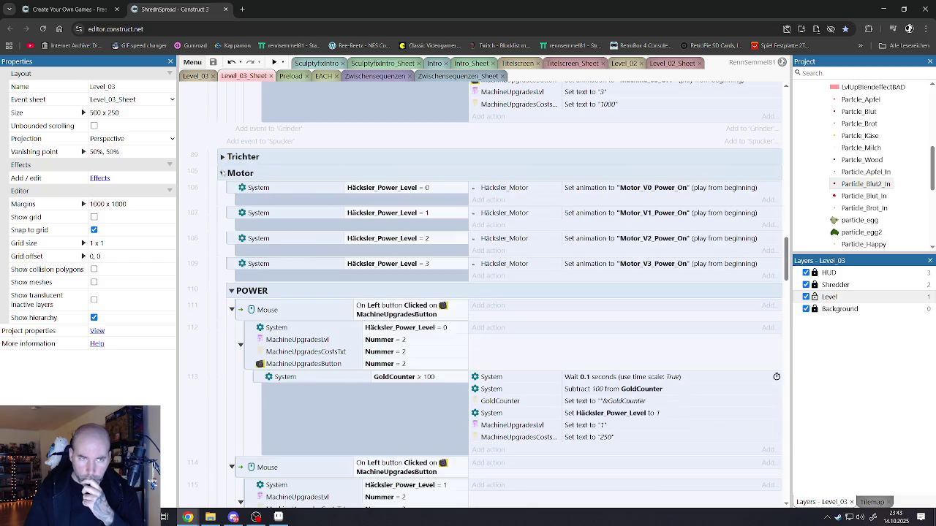
{"action": "left_click", "coordinate": [222, 173]}
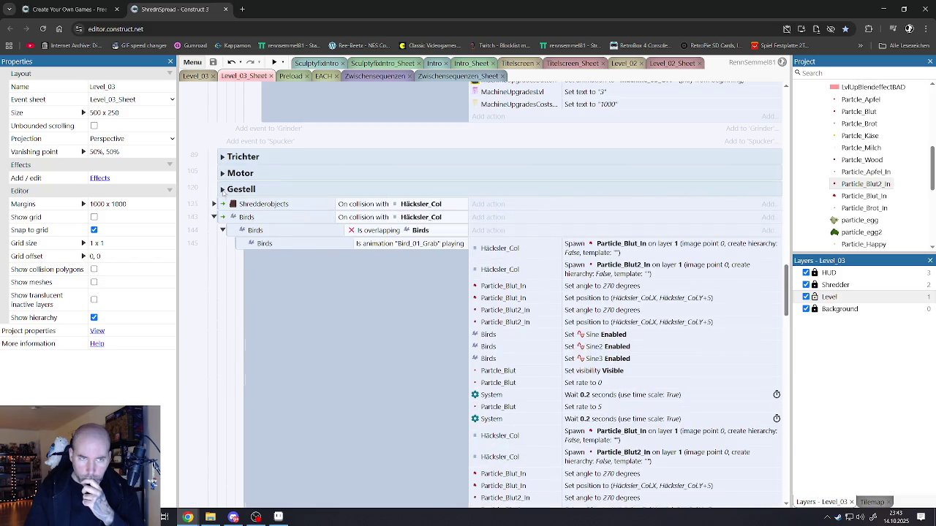
Step: Expand the Gestell subgroup, look through it, and collapse it again
{"action": "left_click", "coordinate": [222, 189]}
{"action": "scroll", "coordinate": [259, 327], "scroll_direction": "down", "scroll_amount": 3}
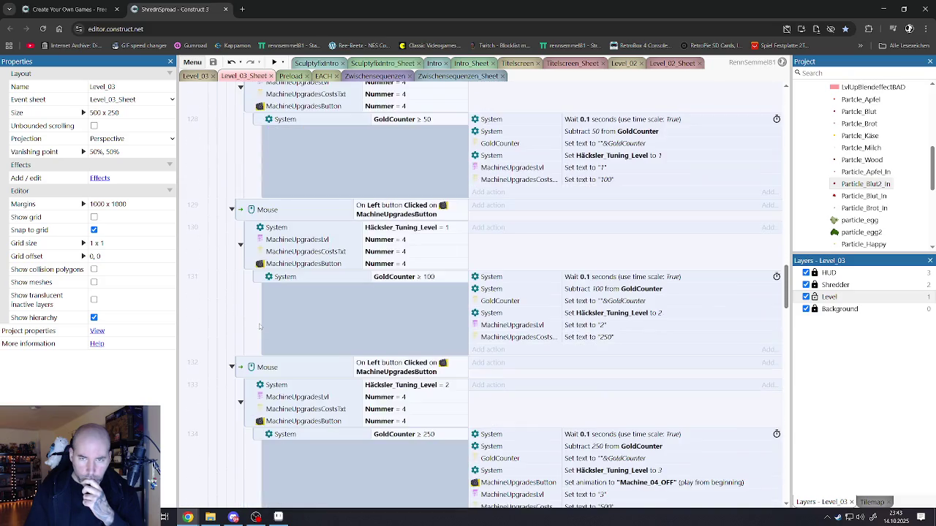
{"action": "scroll", "coordinate": [260, 327], "scroll_direction": "up", "scroll_amount": 1}
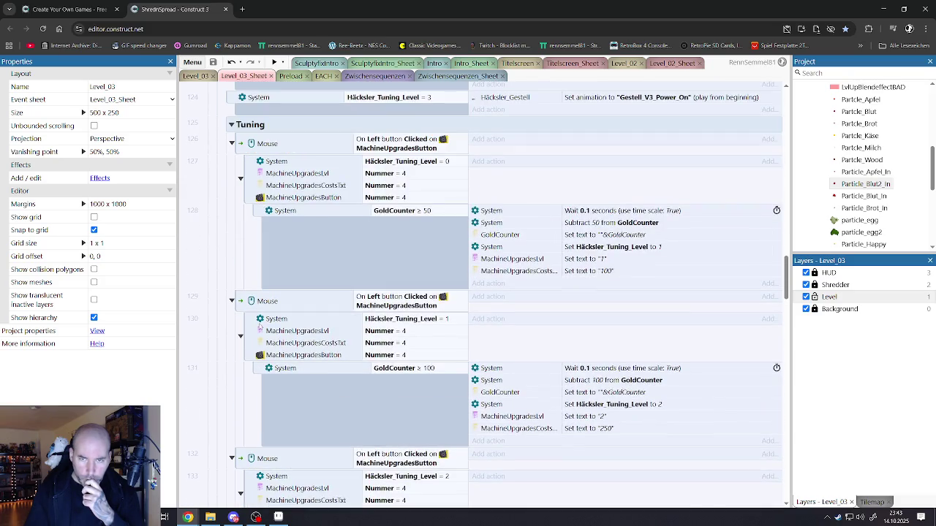
{"action": "scroll", "coordinate": [259, 327], "scroll_direction": "up", "scroll_amount": 3}
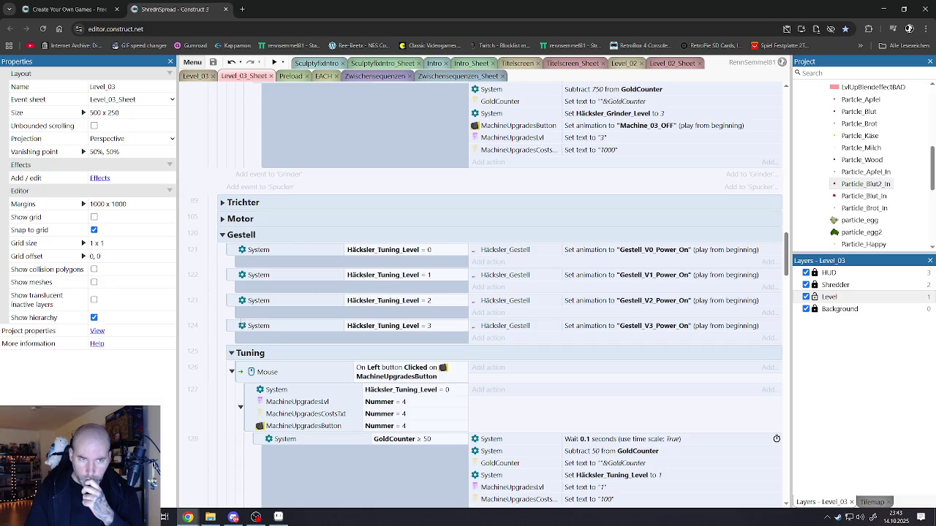
{"action": "left_click", "coordinate": [222, 235]}
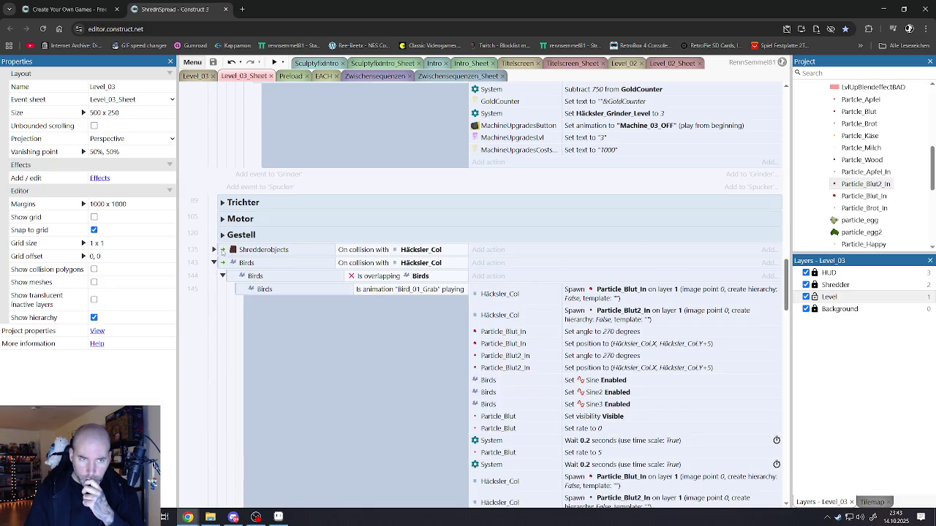
Step: Expand Shredderobjects event 135 and scroll through its milk, wood and blood particle sub-events
{"action": "left_click", "coordinate": [223, 251]}
{"action": "left_click", "coordinate": [213, 250]}
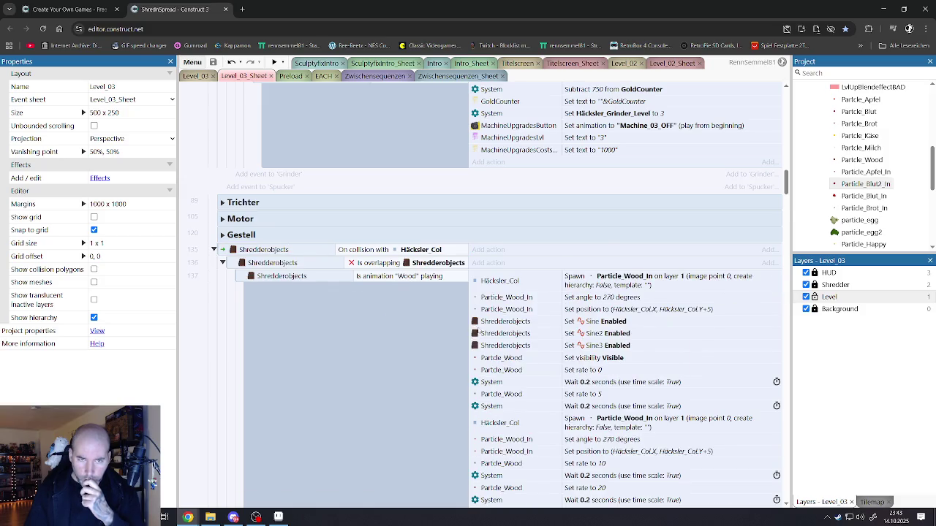
{"action": "scroll", "coordinate": [477, 333], "scroll_direction": "down", "scroll_amount": 5}
{"action": "scroll", "coordinate": [477, 334], "scroll_direction": "down", "scroll_amount": 10}
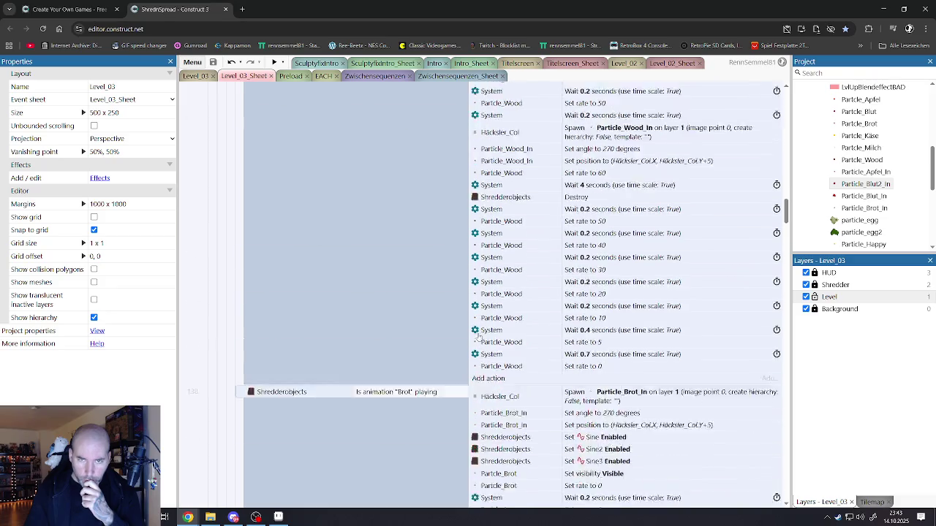
{"action": "scroll", "coordinate": [477, 334], "scroll_direction": "down", "scroll_amount": 10}
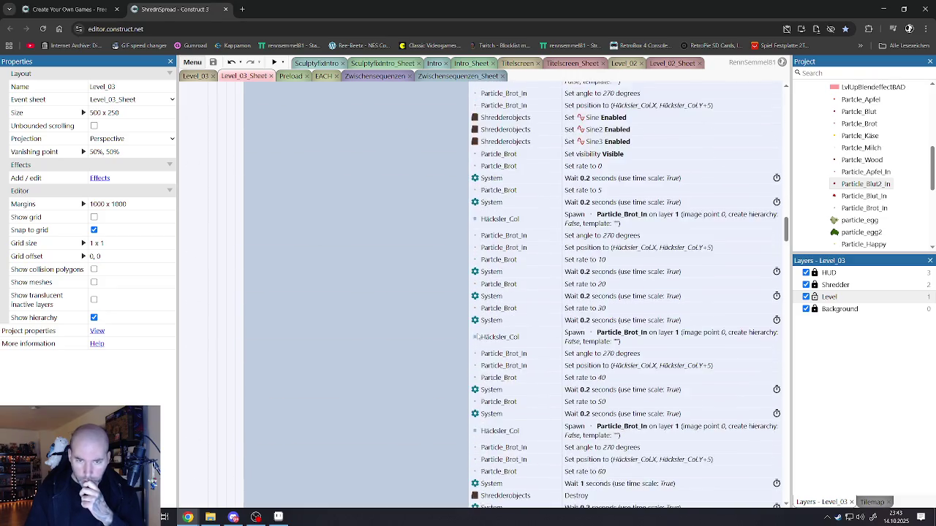
{"action": "scroll", "coordinate": [473, 334], "scroll_direction": "down", "scroll_amount": 10}
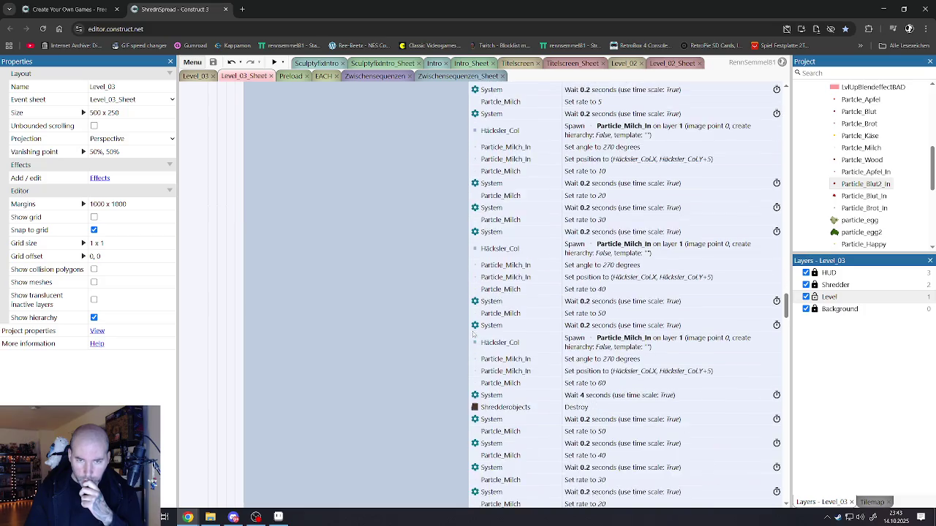
{"action": "scroll", "coordinate": [473, 335], "scroll_direction": "down", "scroll_amount": 10}
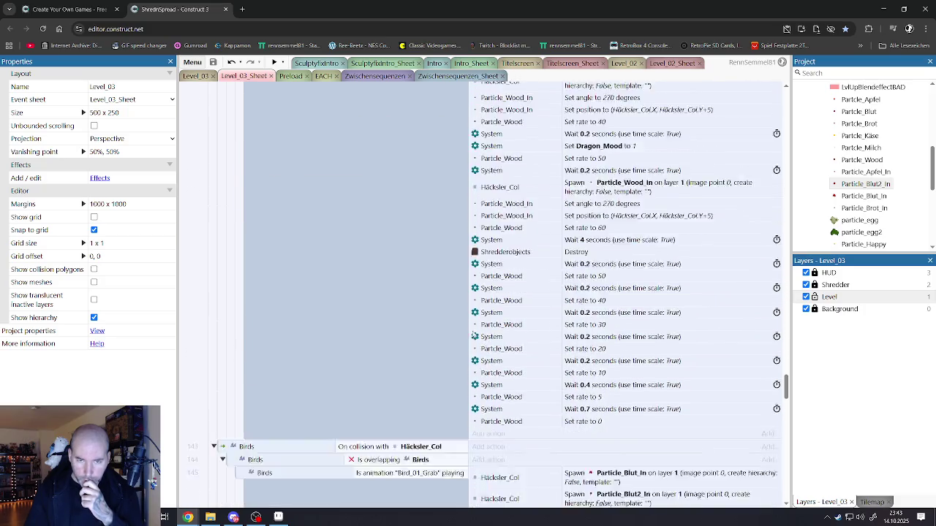
{"action": "scroll", "coordinate": [473, 335], "scroll_direction": "down", "scroll_amount": 10}
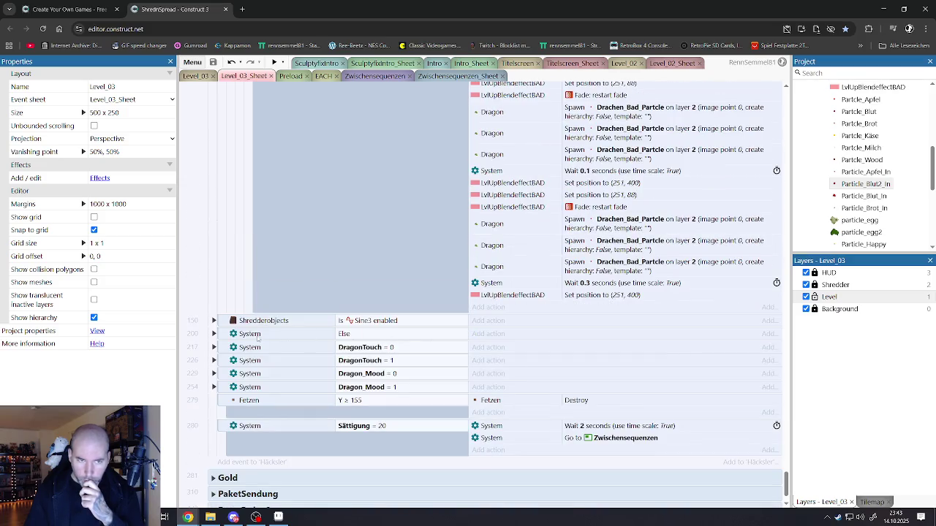
{"action": "scroll", "coordinate": [325, 326], "scroll_direction": "up", "scroll_amount": 5}
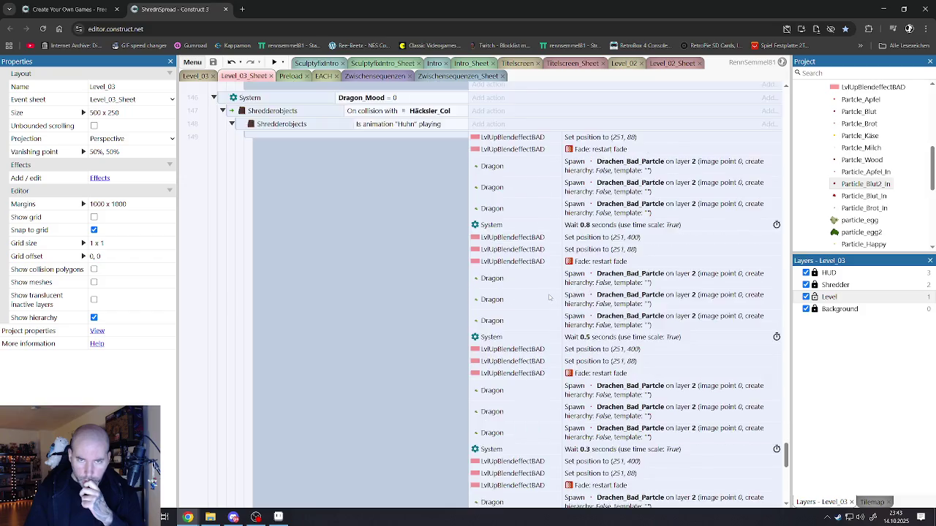
{"action": "scroll", "coordinate": [516, 305], "scroll_direction": "up", "scroll_amount": 8}
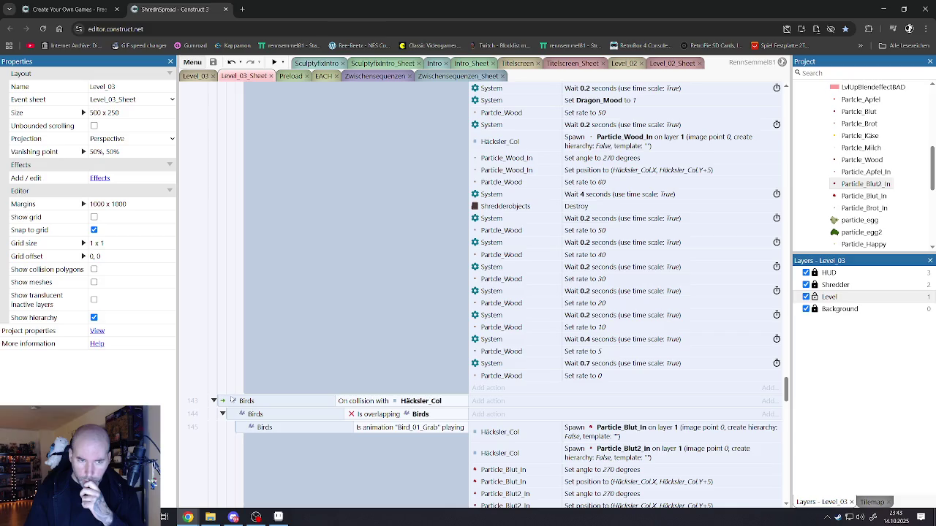
{"action": "scroll", "coordinate": [506, 351], "scroll_direction": "up", "scroll_amount": 3}
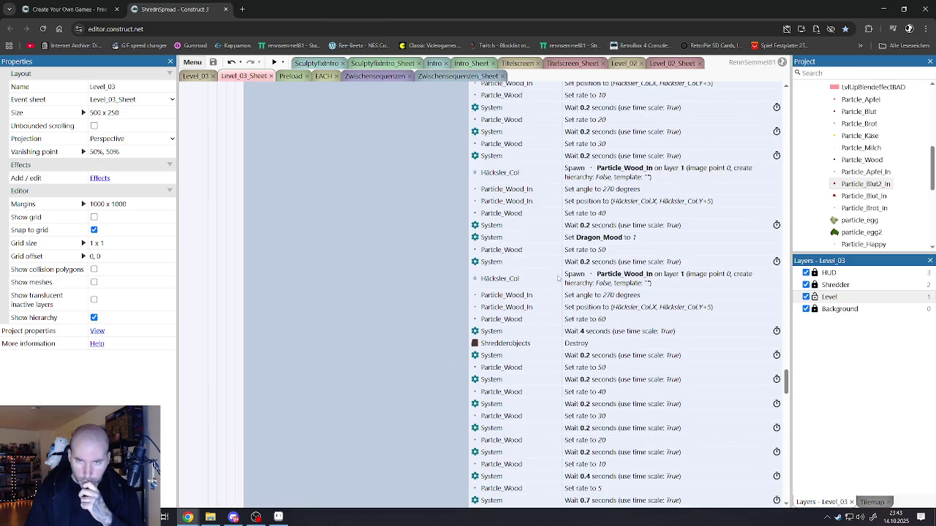
Step: Select the Set Dragon_Mood to 1 action and locate the Birds event
{"action": "left_click", "coordinate": [577, 237]}
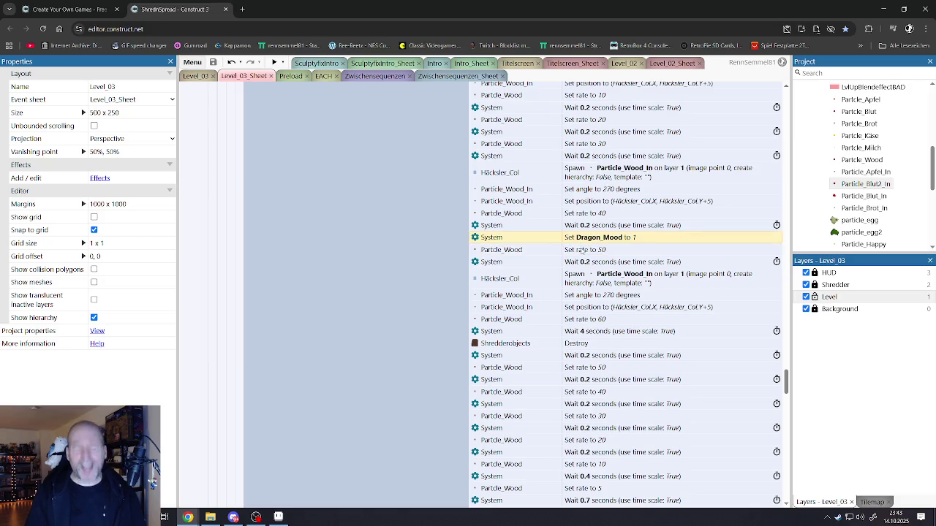
{"action": "scroll", "coordinate": [580, 264], "scroll_direction": "down", "scroll_amount": 6}
{"action": "scroll", "coordinate": [570, 275], "scroll_direction": "down", "scroll_amount": 8}
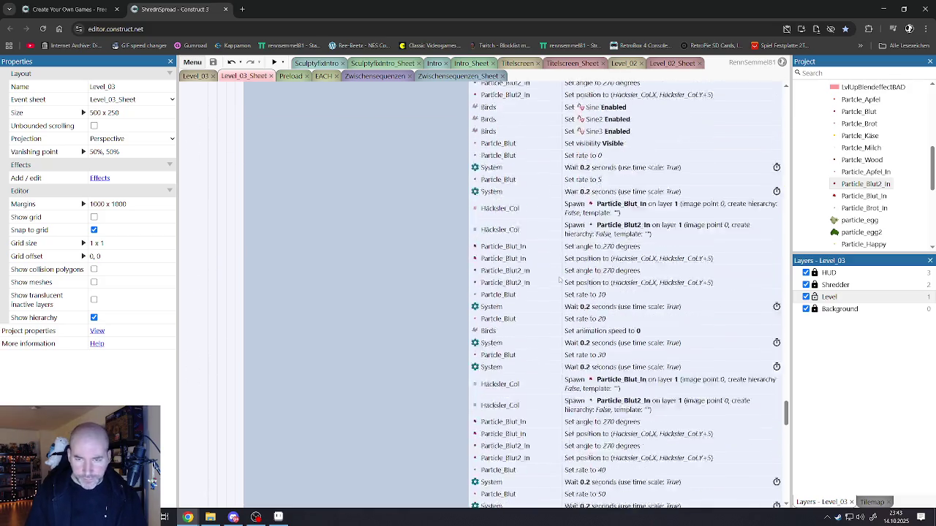
{"action": "scroll", "coordinate": [560, 275], "scroll_direction": "down", "scroll_amount": 1}
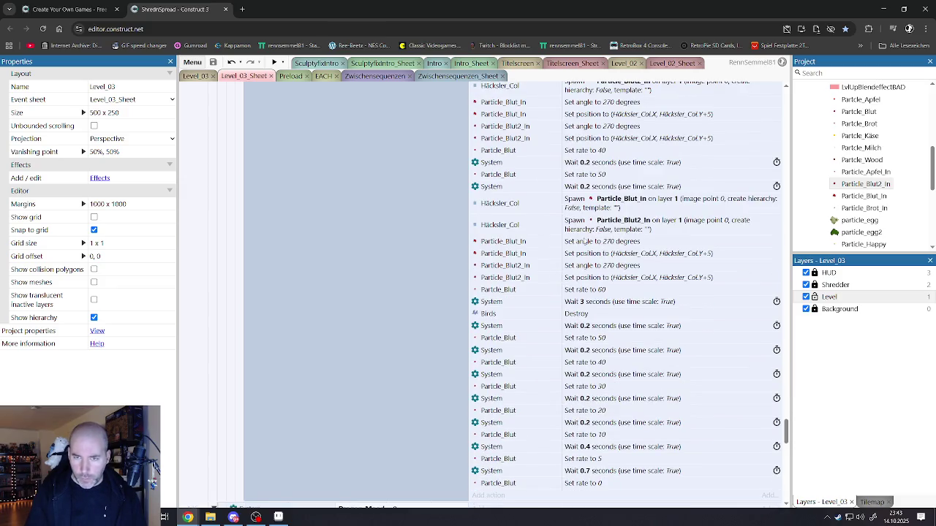
{"action": "scroll", "coordinate": [576, 257], "scroll_direction": "up", "scroll_amount": 3}
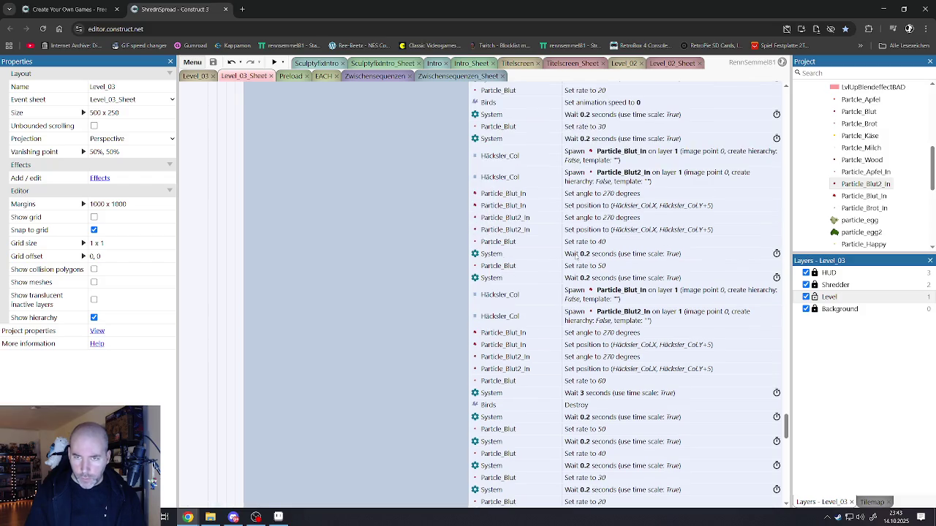
{"action": "scroll", "coordinate": [579, 282], "scroll_direction": "down", "scroll_amount": 9}
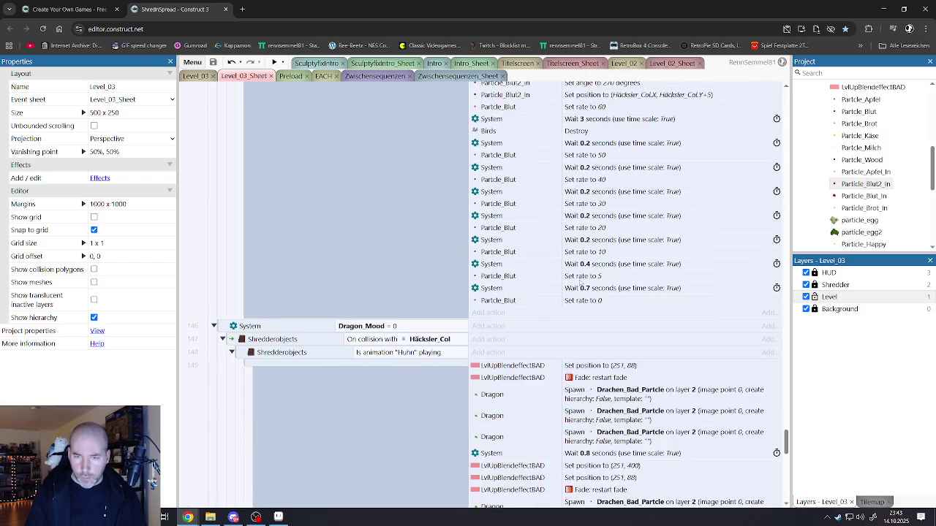
{"action": "scroll", "coordinate": [581, 283], "scroll_direction": "up", "scroll_amount": 6}
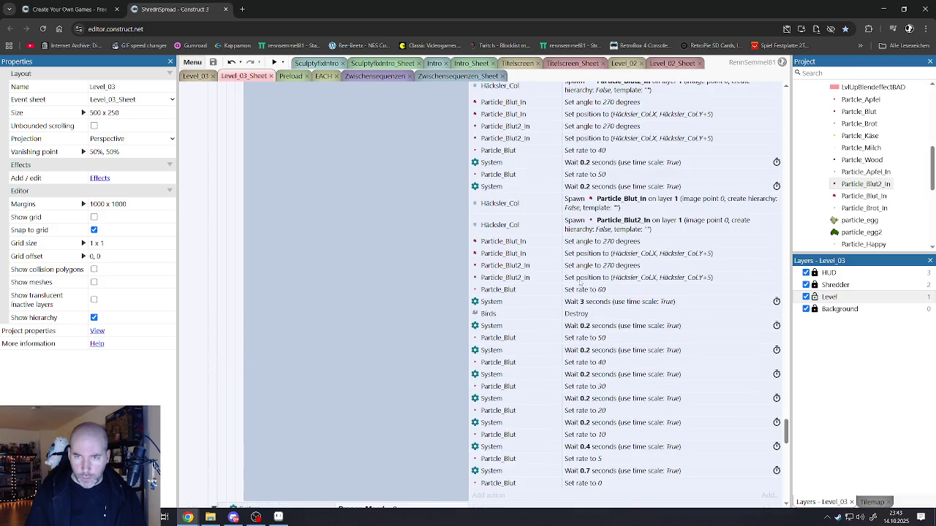
{"action": "scroll", "coordinate": [579, 281], "scroll_direction": "up", "scroll_amount": 2}
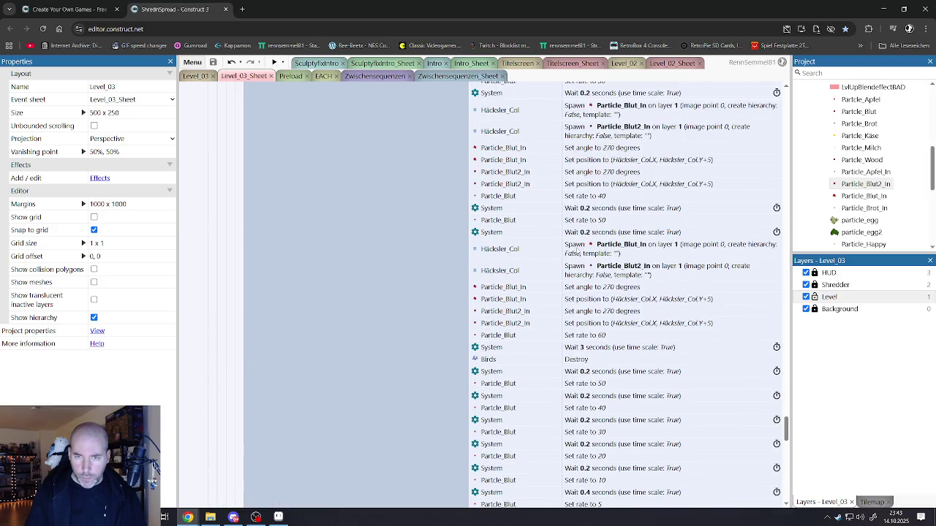
Step: Paste Set Dragon_Mood to 1 below the Spawn Particle_Blut2_In action in event 145
{"action": "left_click", "coordinate": [574, 252]}
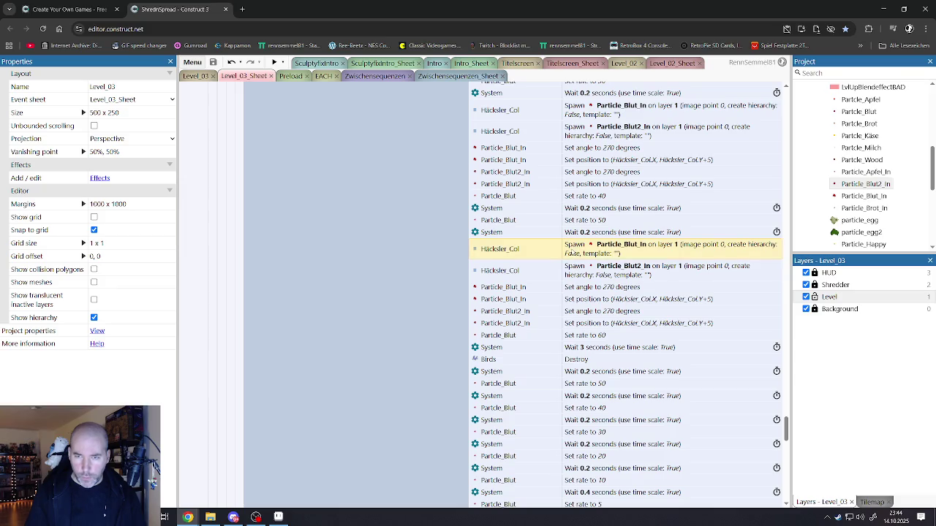
{"action": "left_click", "coordinate": [576, 270]}
{"action": "key", "text": "ctrl+v"}
{"action": "scroll", "coordinate": [573, 270], "scroll_direction": "up", "scroll_amount": 3}
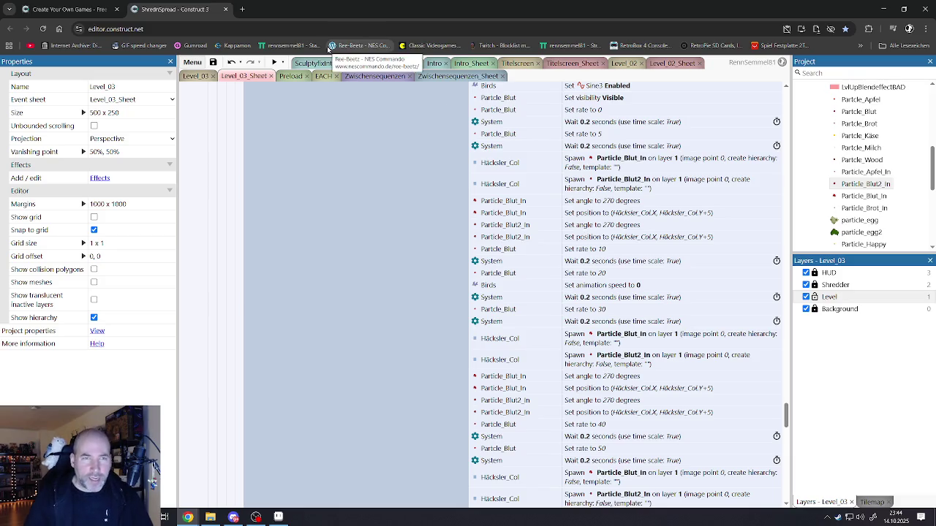
{"action": "scroll", "coordinate": [448, 161], "scroll_direction": "up", "scroll_amount": 3}
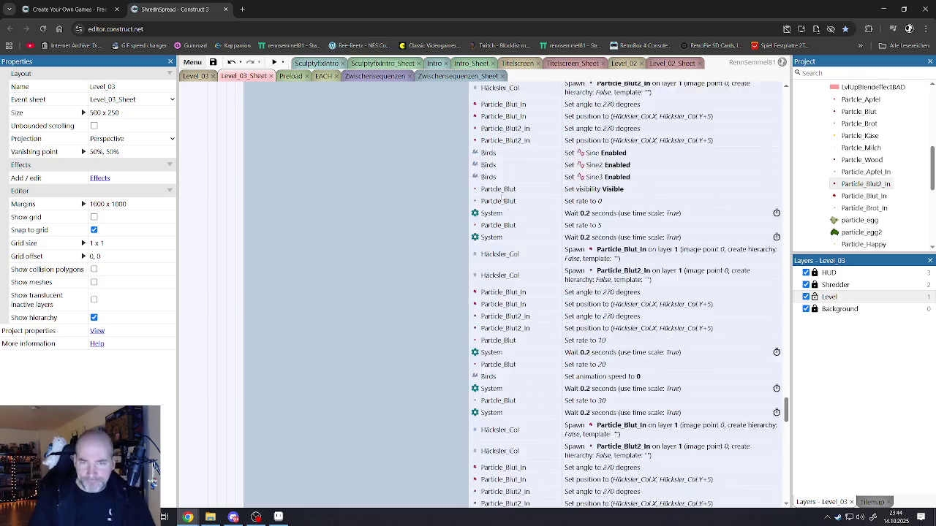
{"action": "scroll", "coordinate": [439, 264], "scroll_direction": "up", "scroll_amount": 12}
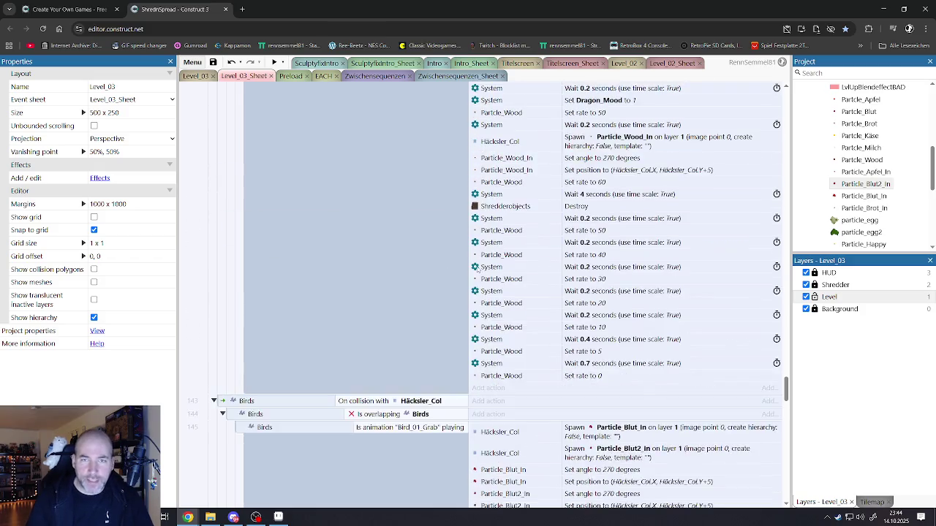
{"action": "scroll", "coordinate": [442, 264], "scroll_direction": "up", "scroll_amount": 15}
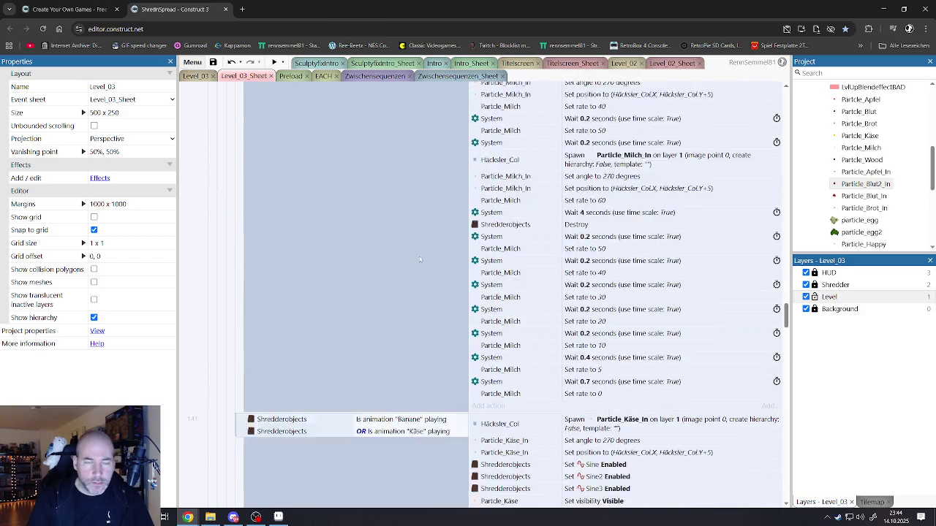
{"action": "scroll", "coordinate": [366, 250], "scroll_direction": "up", "scroll_amount": 15}
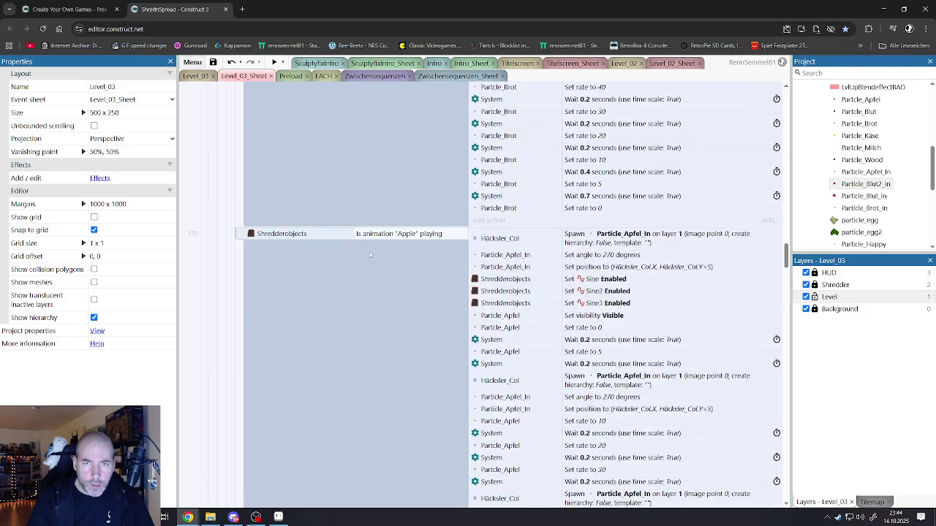
{"action": "scroll", "coordinate": [356, 249], "scroll_direction": "up", "scroll_amount": 10}
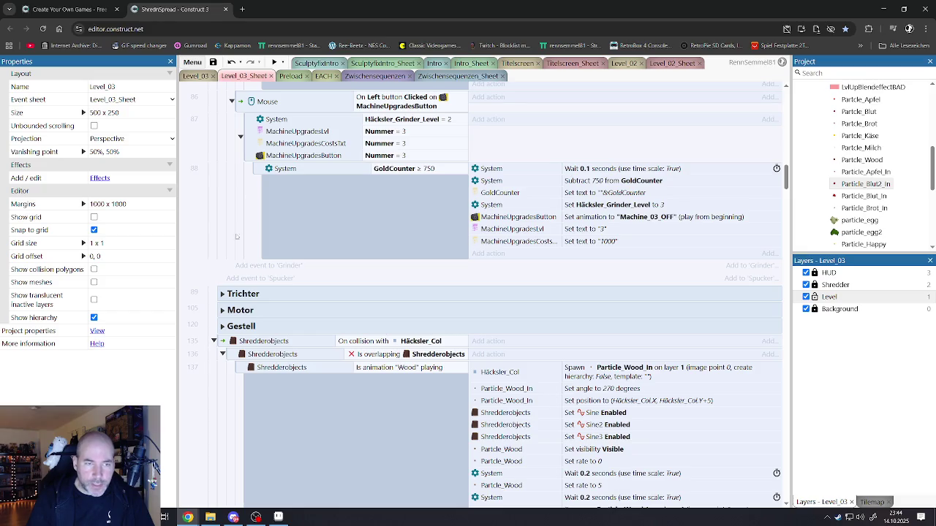
Step: Collapse events 135, 143, 146 and the Drachi and Häcksler groups, then show the Level_03 layout
{"action": "left_click", "coordinate": [213, 342]}
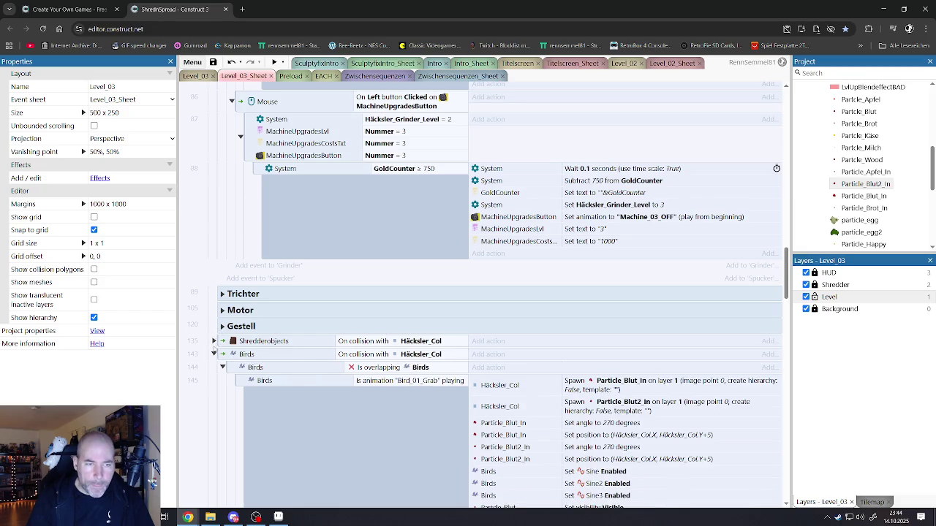
{"action": "left_click", "coordinate": [213, 353]}
{"action": "left_click", "coordinate": [213, 368]}
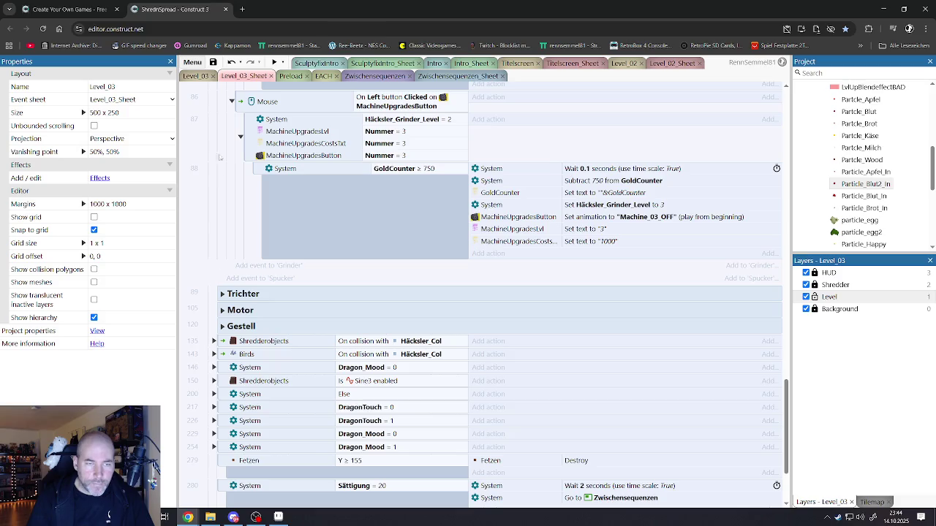
{"action": "scroll", "coordinate": [228, 133], "scroll_direction": "up", "scroll_amount": 10}
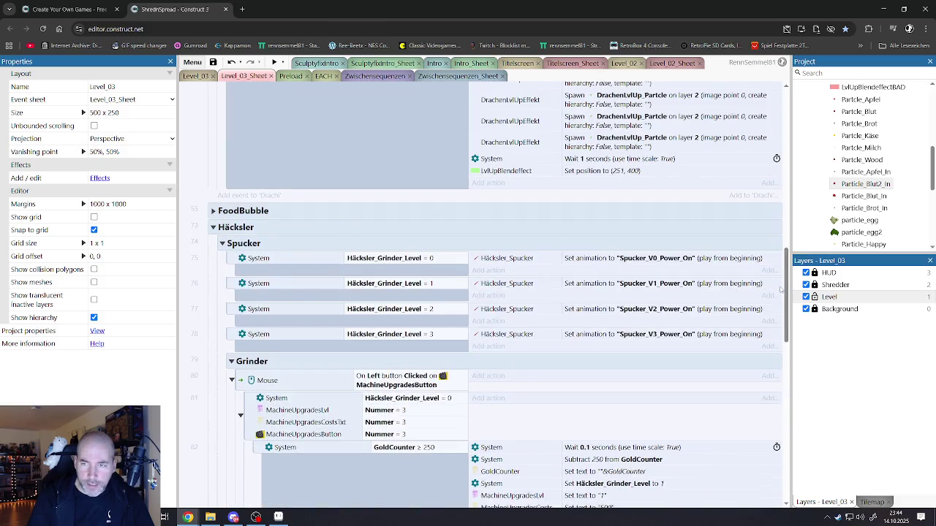
{"action": "scroll", "coordinate": [351, 231], "scroll_direction": "up", "scroll_amount": 10}
{"action": "scroll", "coordinate": [275, 234], "scroll_direction": "down", "scroll_amount": 2}
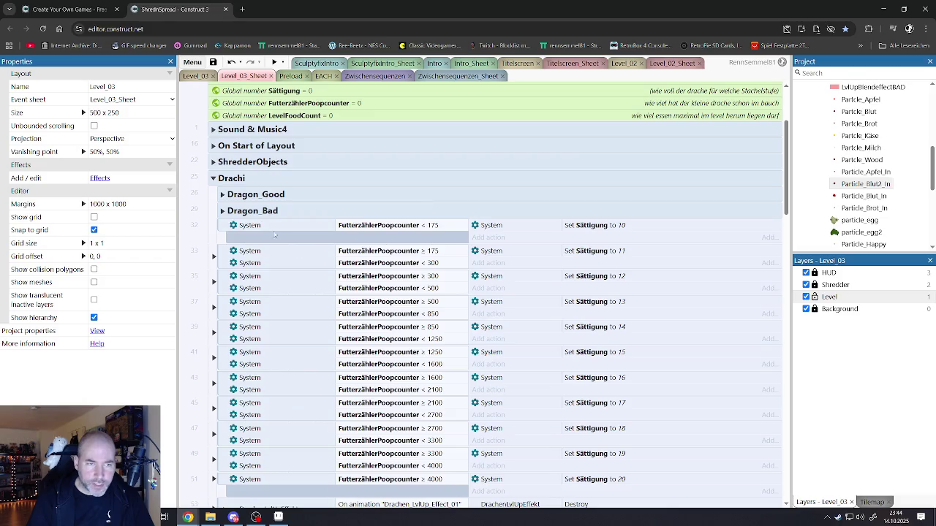
{"action": "left_click", "coordinate": [213, 179]}
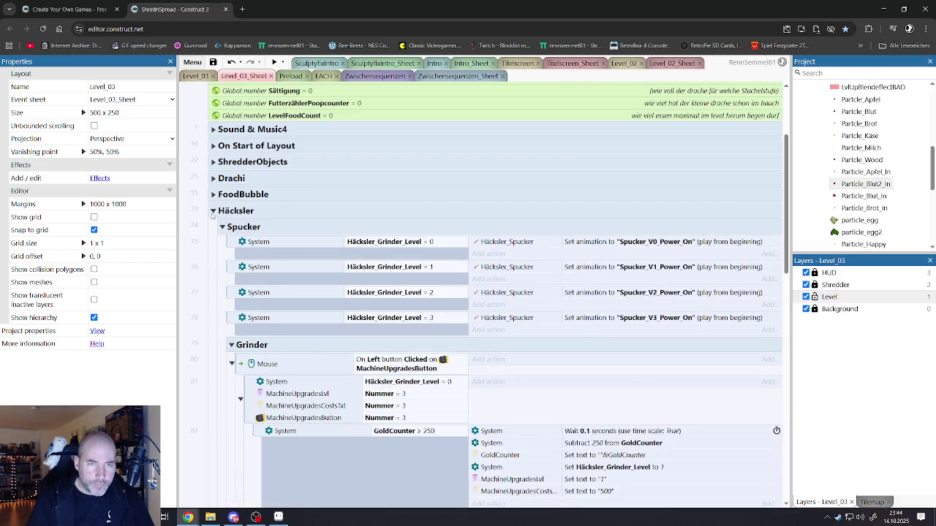
{"action": "left_click", "coordinate": [213, 212]}
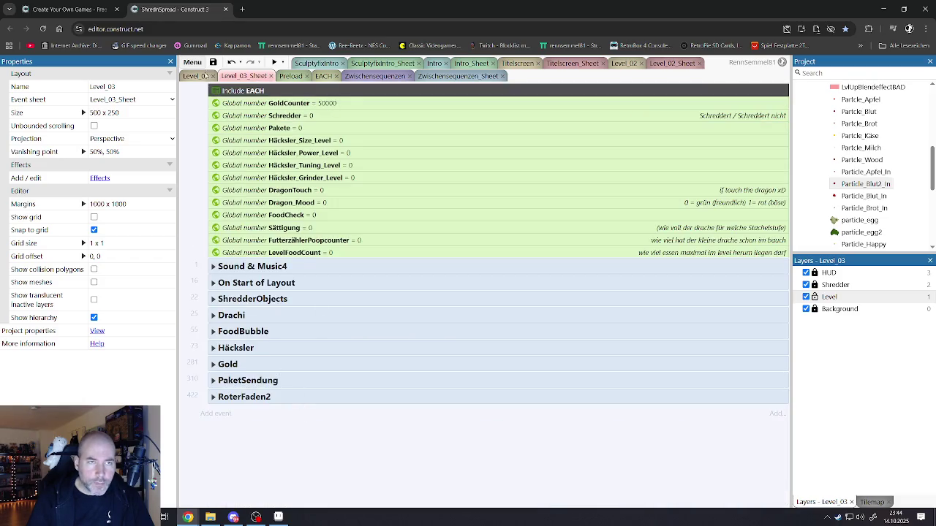
{"action": "left_click", "coordinate": [195, 76]}
Step: Save the project and launch a Level_03 preview
{"action": "left_click", "coordinate": [213, 62]}
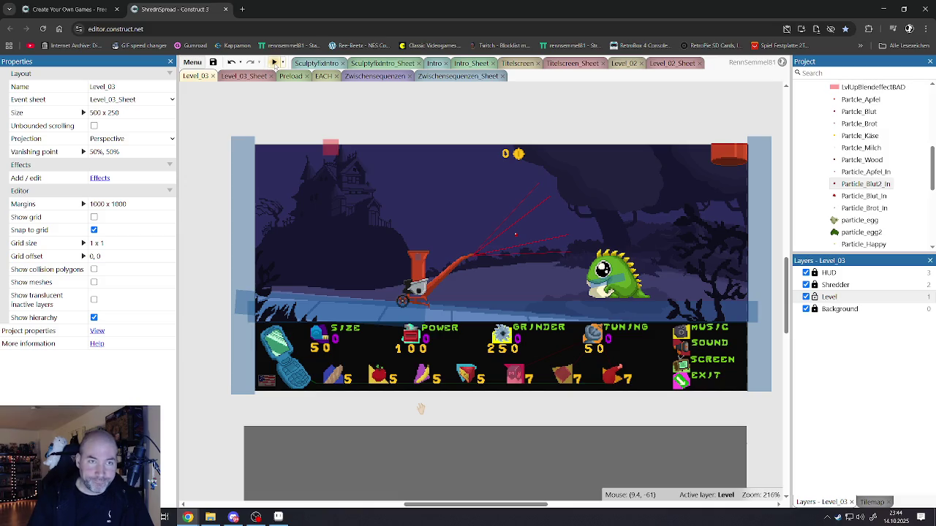
{"action": "left_click", "coordinate": [275, 62]}
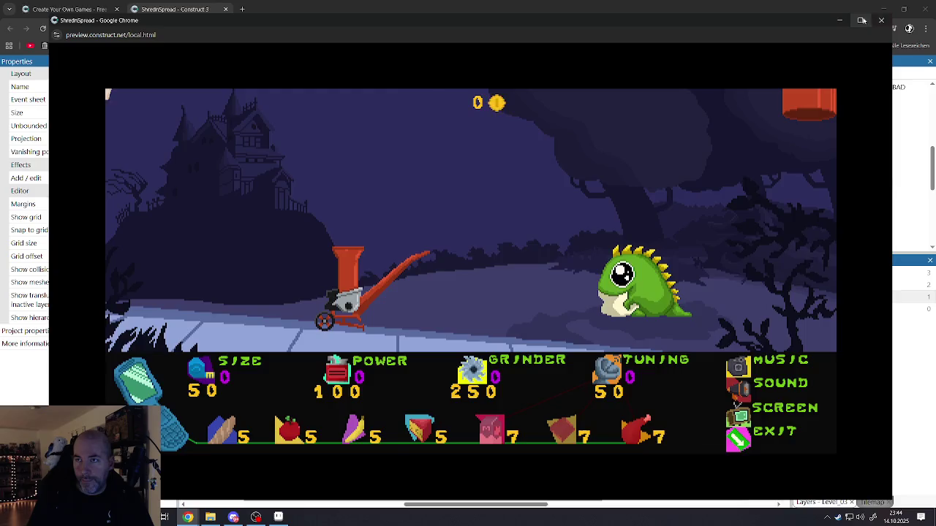
Step: In fullscreen, buy two SIZE upgrades, shred the purple bird, watch the dragon turn red, then exit
{"action": "left_click", "coordinate": [862, 20]}
{"action": "left_click", "coordinate": [788, 249]}
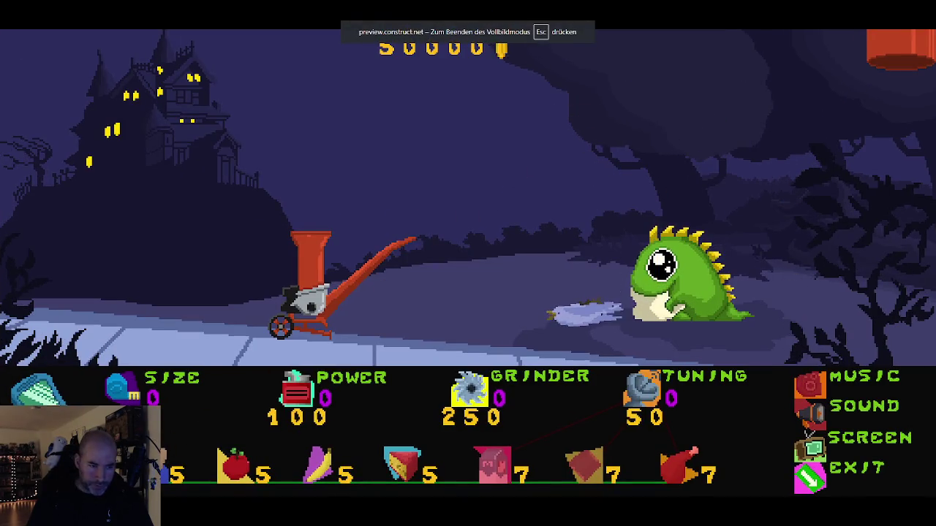
{"action": "left_click", "coordinate": [120, 387]}
{"action": "left_click", "coordinate": [121, 388]}
{"action": "left_click", "coordinate": [120, 388]}
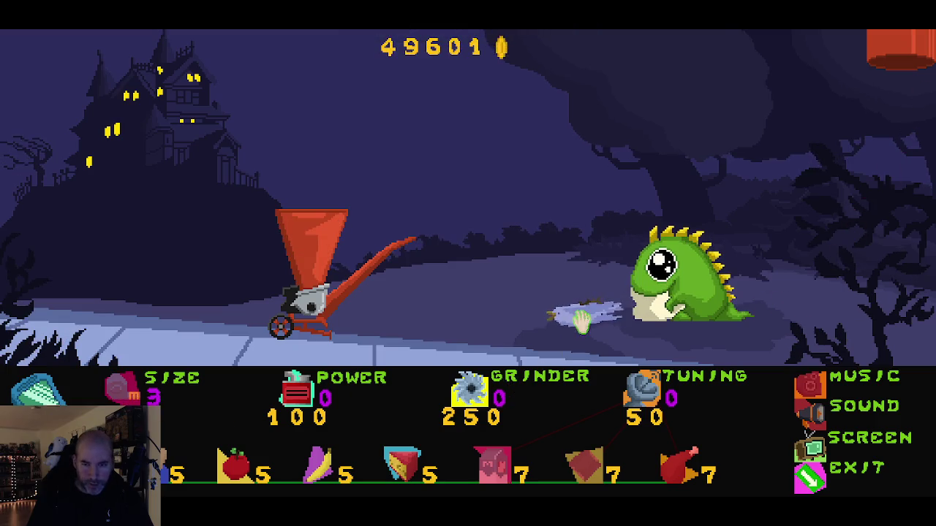
{"action": "mouse_move", "coordinate": [581, 322]}
{"action": "left_mouse_down"}
{"action": "mouse_move", "coordinate": [571, 300]}
{"action": "mouse_move", "coordinate": [359, 121]}
{"action": "mouse_move", "coordinate": [340, 119]}
{"action": "mouse_move", "coordinate": [332, 131]}
{"action": "left_mouse_up"}
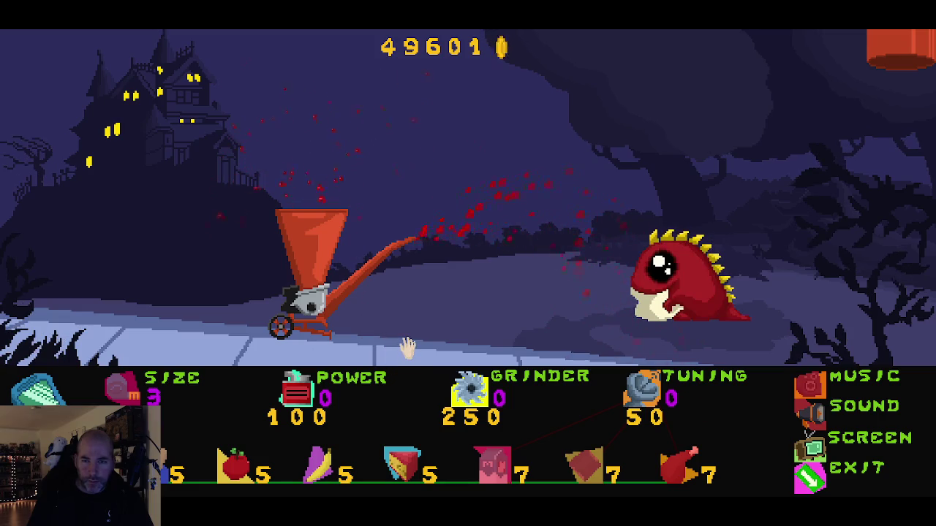
{"action": "mouse_move", "coordinate": [689, 282]}
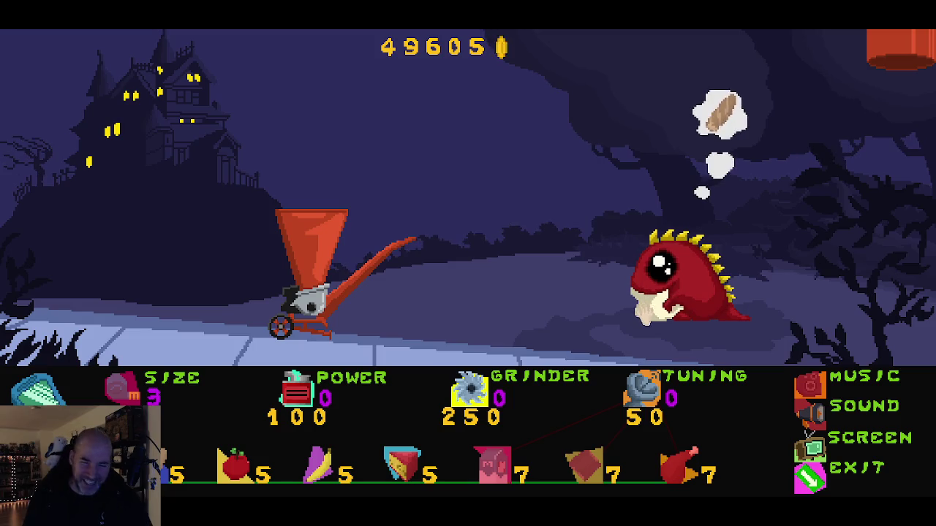
{"action": "left_click", "coordinate": [818, 490]}
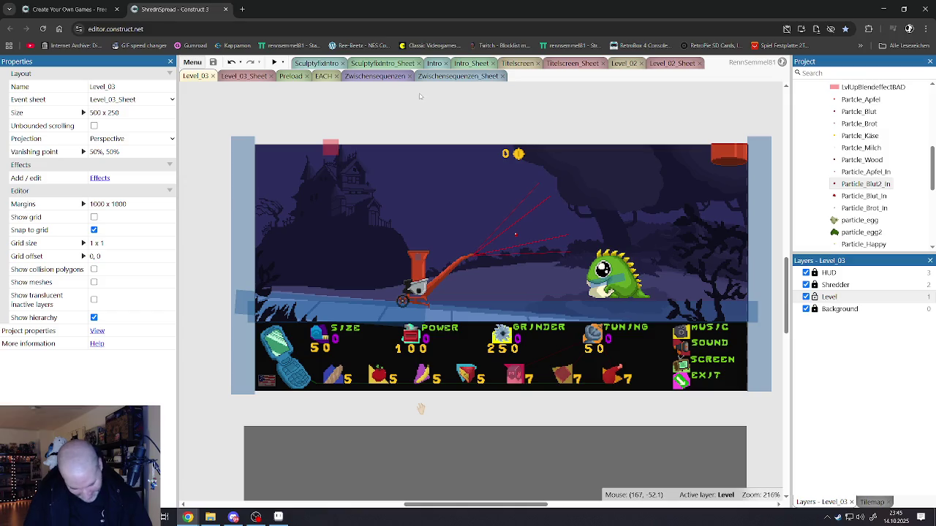
Step: Return to Level_03_Sheet and expand the Drachi and FoodBubble groups
{"action": "left_click", "coordinate": [242, 76]}
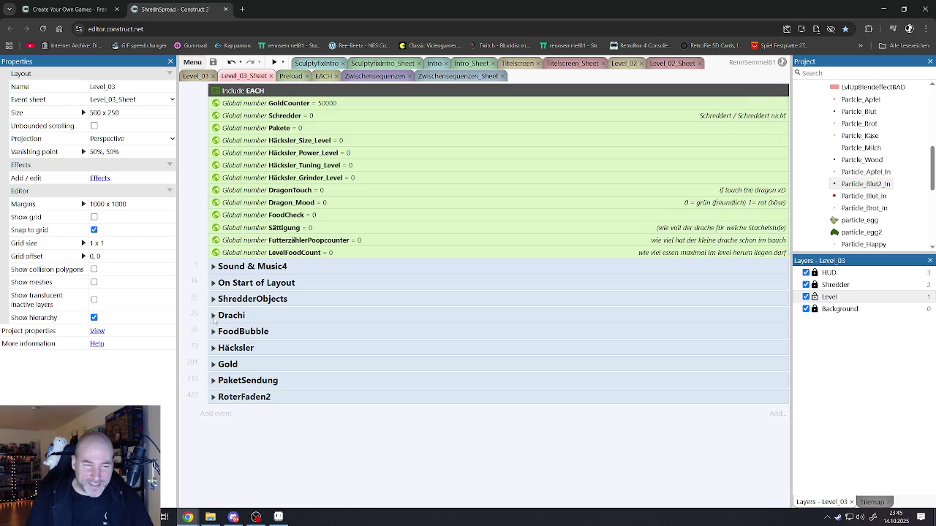
{"action": "left_click", "coordinate": [213, 316]}
{"action": "scroll", "coordinate": [293, 335], "scroll_direction": "down", "scroll_amount": 15}
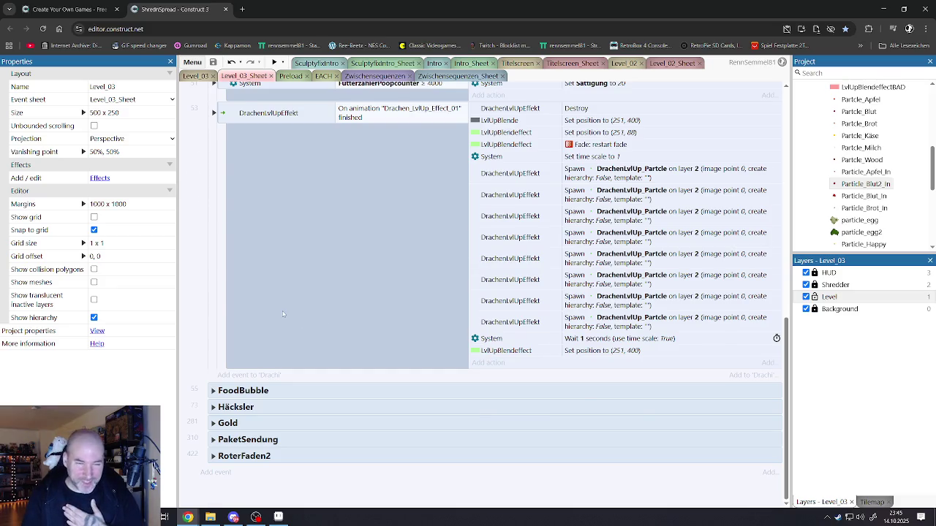
{"action": "scroll", "coordinate": [284, 314], "scroll_direction": "up", "scroll_amount": 4}
{"action": "scroll", "coordinate": [278, 316], "scroll_direction": "down", "scroll_amount": 4}
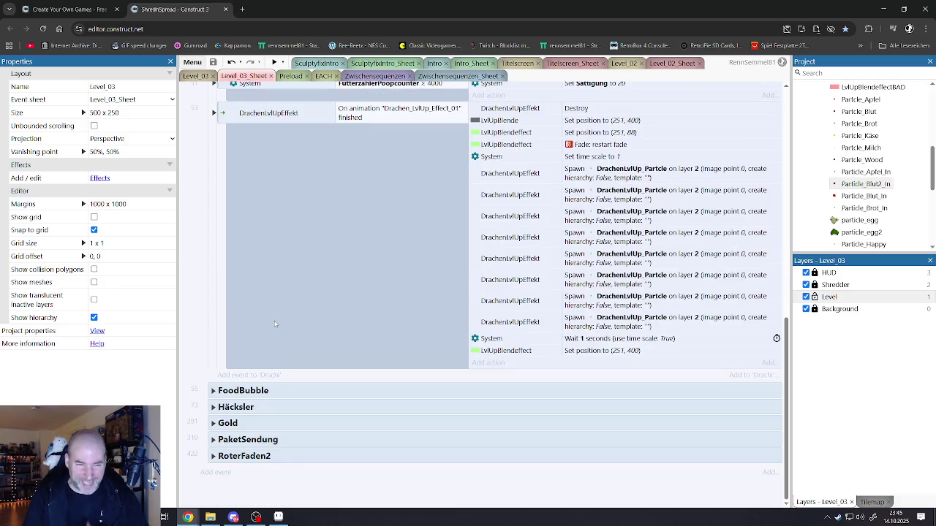
{"action": "left_click", "coordinate": [222, 390]}
{"action": "scroll", "coordinate": [278, 374], "scroll_direction": "down", "scroll_amount": 5}
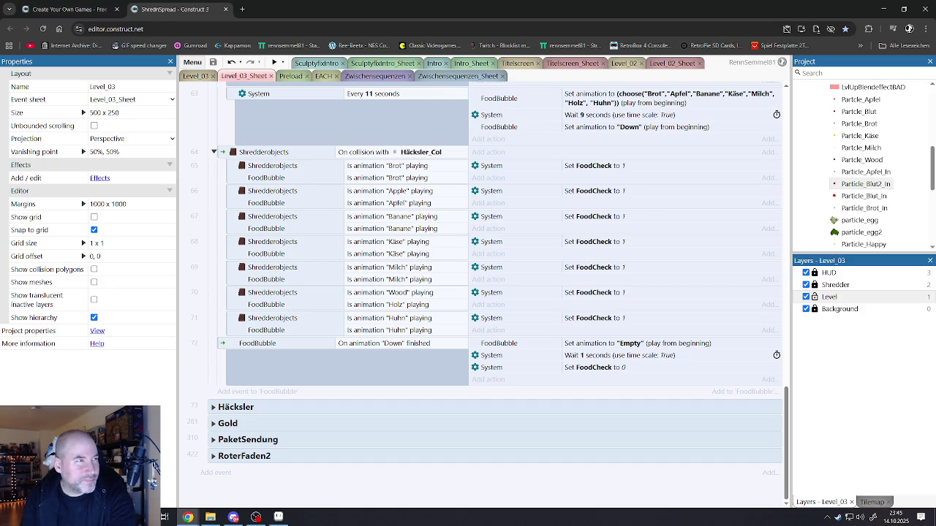
{"action": "key", "text": "alt+Tab"}
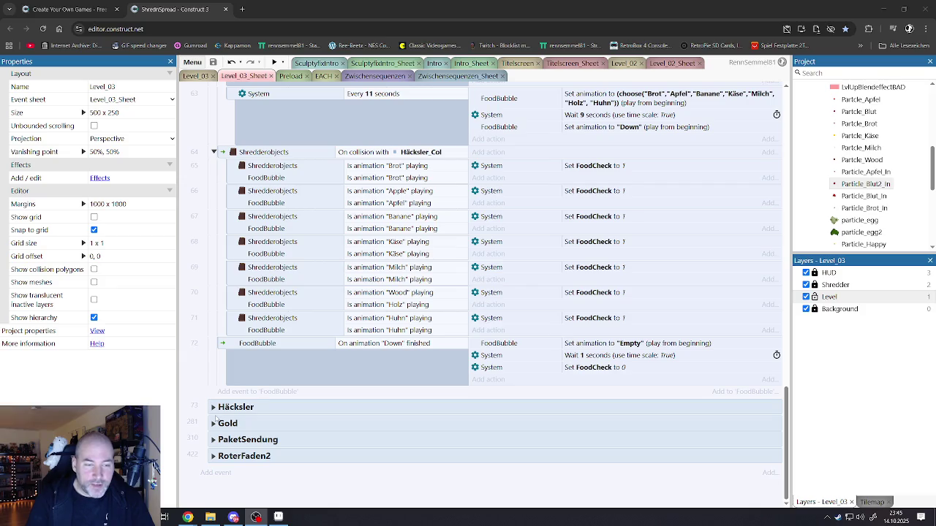
Step: Expand the Häcksler group and event 146 (Dragon_Mood = 0) to see its sub-events
{"action": "left_click", "coordinate": [214, 410]}
{"action": "scroll", "coordinate": [305, 355], "scroll_direction": "down", "scroll_amount": 4}
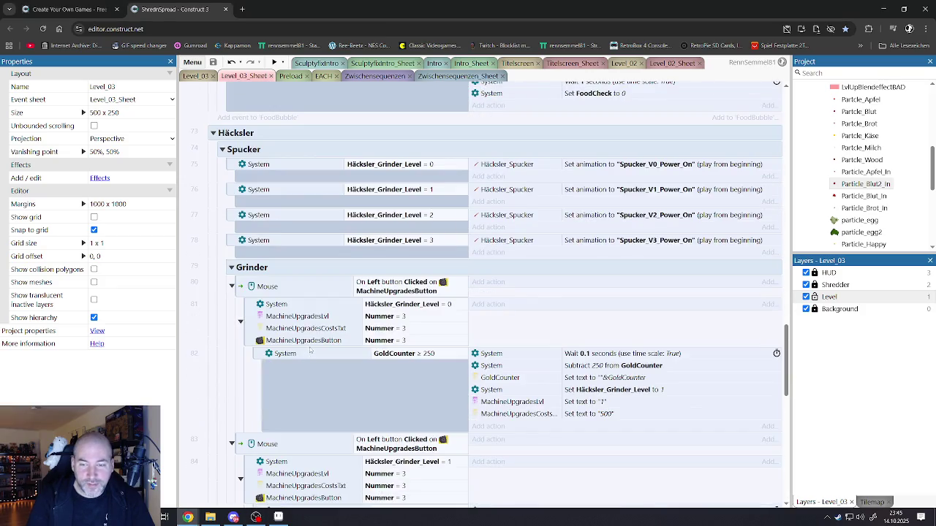
{"action": "scroll", "coordinate": [310, 350], "scroll_direction": "down", "scroll_amount": 8}
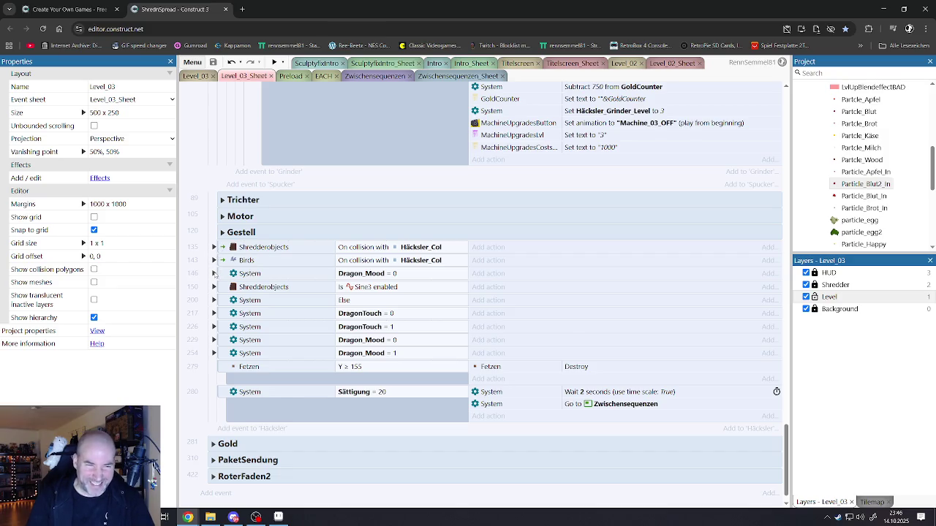
{"action": "left_click", "coordinate": [213, 274]}
{"action": "scroll", "coordinate": [265, 289], "scroll_direction": "down", "scroll_amount": 3}
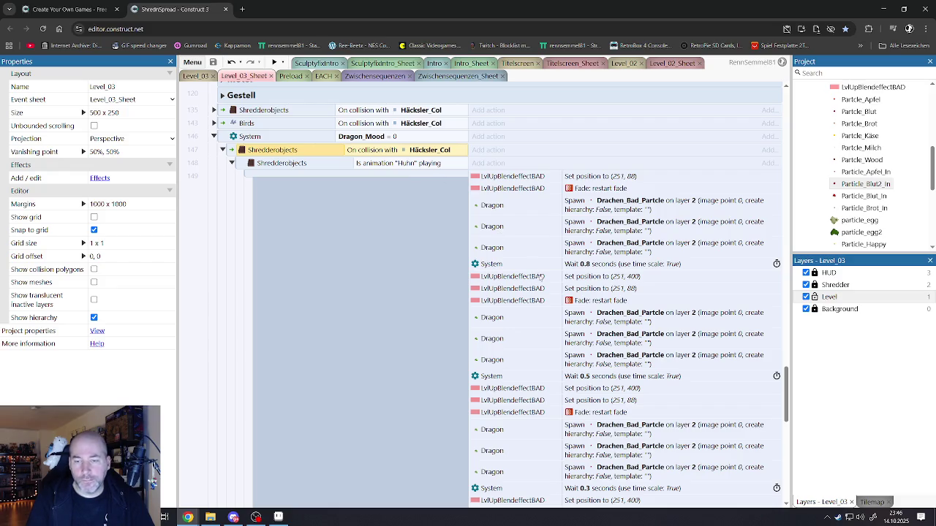
Step: Collapse sub-event 148's Huhn-animation action list while keeping Shredderobjects event 147 expanded
{"action": "scroll", "coordinate": [592, 333], "scroll_direction": "down", "scroll_amount": 5}
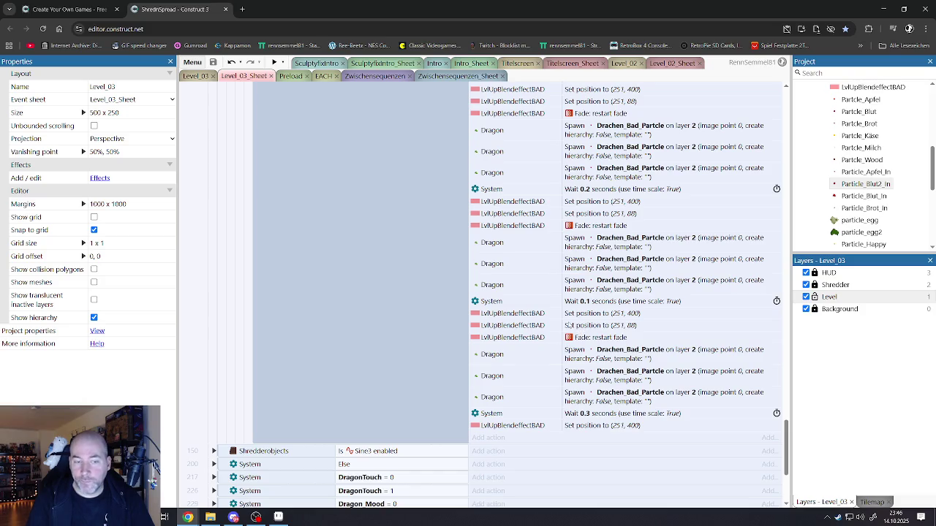
{"action": "scroll", "coordinate": [569, 325], "scroll_direction": "down", "scroll_amount": 1}
{"action": "scroll", "coordinate": [512, 314], "scroll_direction": "up", "scroll_amount": 8}
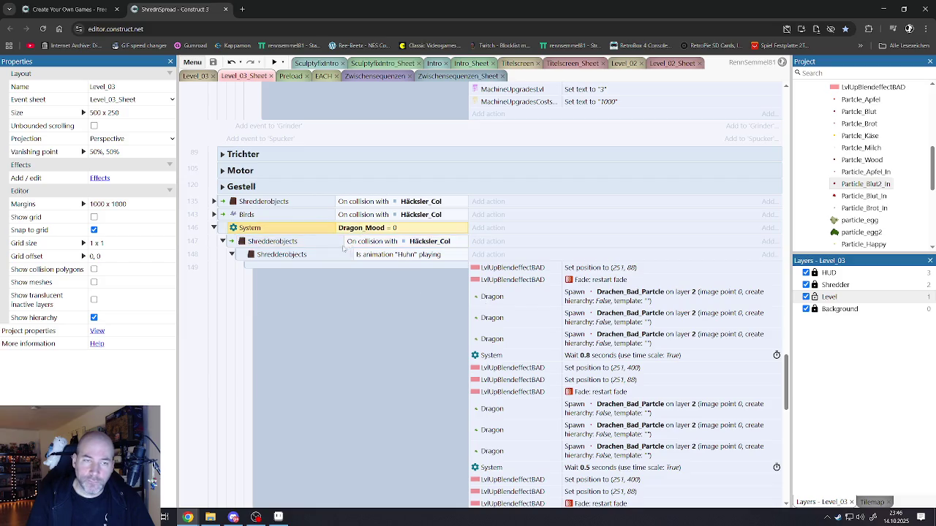
{"action": "left_click", "coordinate": [364, 257]}
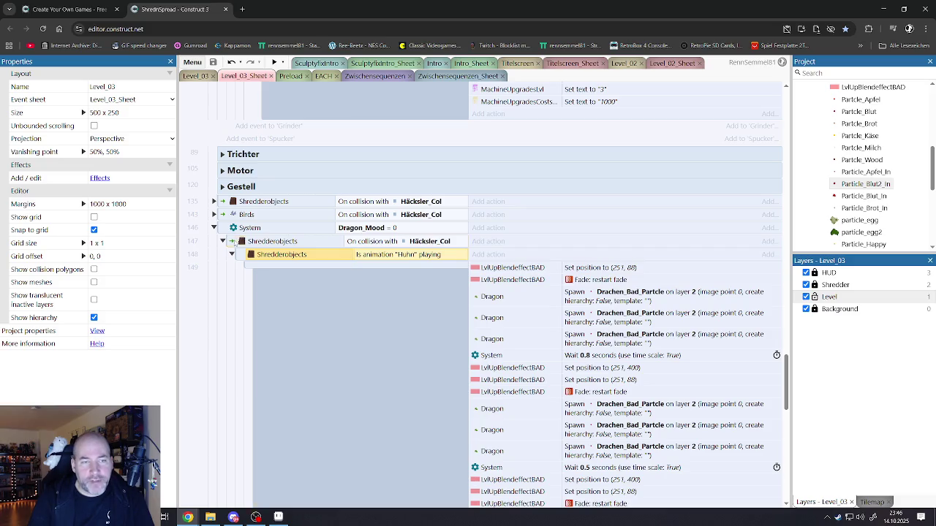
{"action": "left_click", "coordinate": [235, 243]}
{"action": "left_click", "coordinate": [222, 242]}
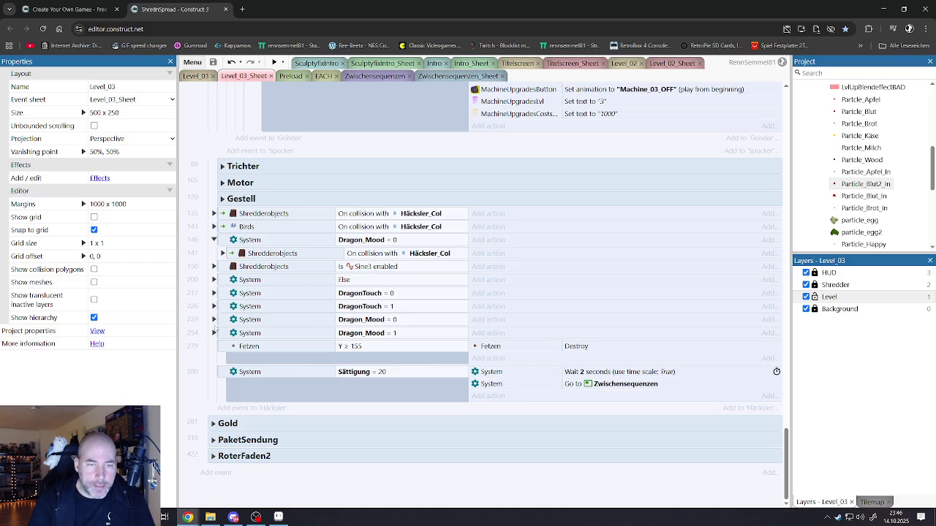
{"action": "left_click", "coordinate": [222, 253]}
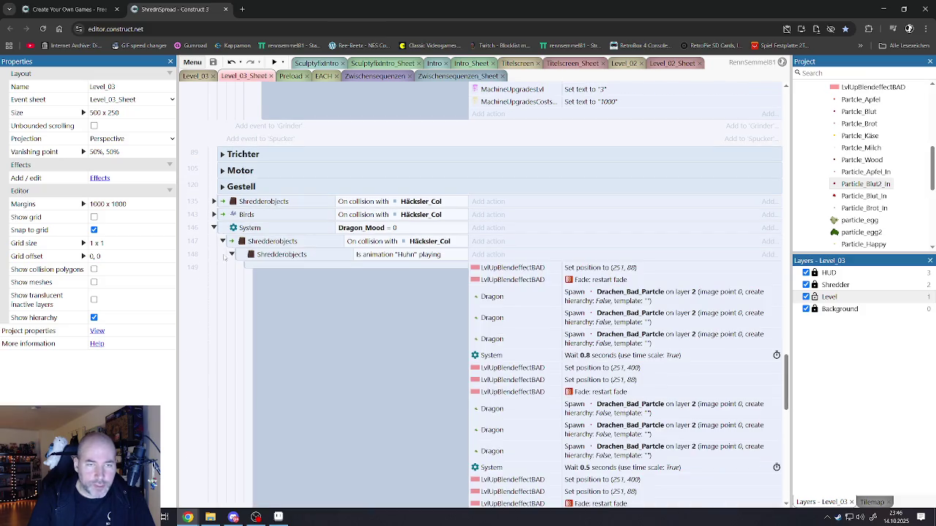
{"action": "left_click", "coordinate": [232, 255]}
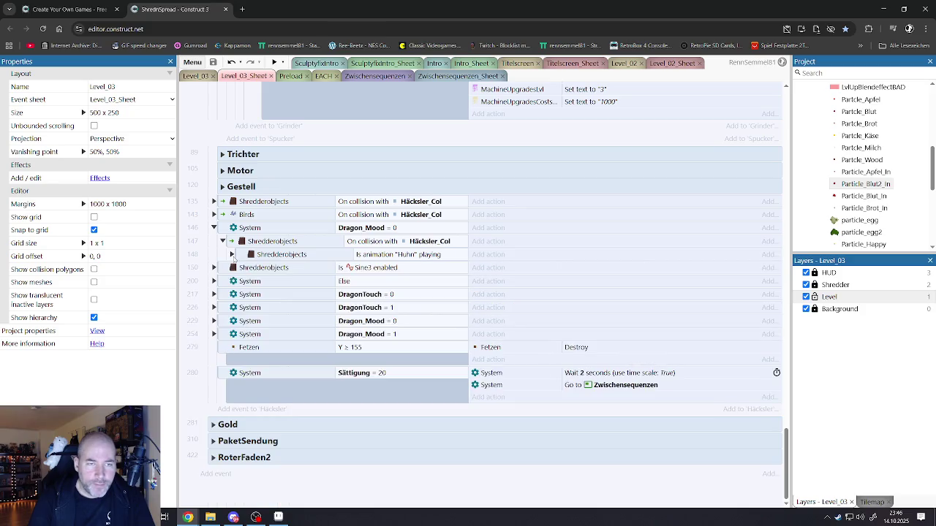
{"action": "left_click", "coordinate": [244, 257]}
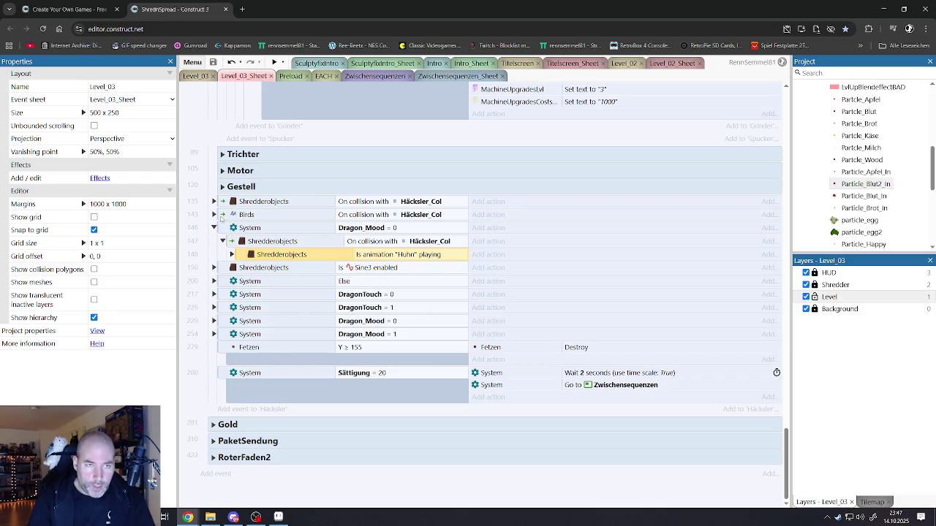
Step: Expand, review and collapse the Trichter and Motor upgrade groups in turn
{"action": "left_click", "coordinate": [222, 155]}
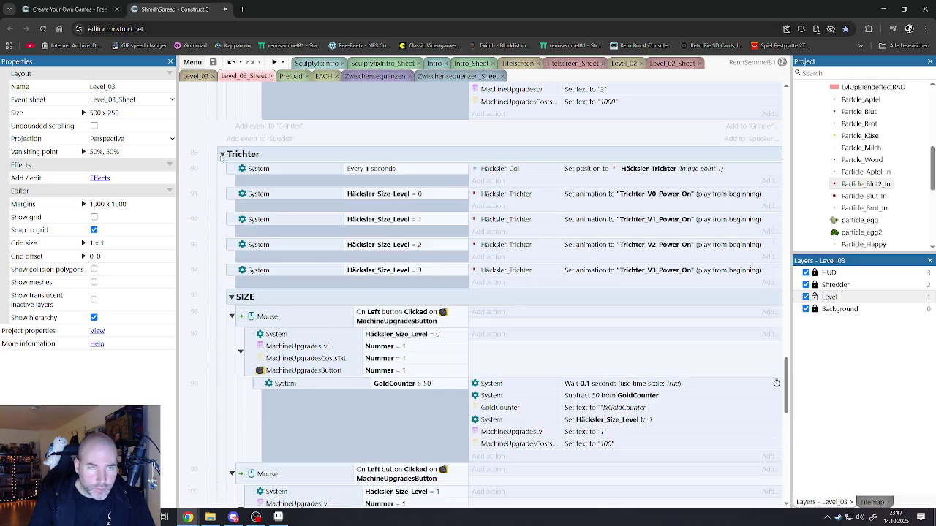
{"action": "scroll", "coordinate": [292, 329], "scroll_direction": "down", "scroll_amount": 1}
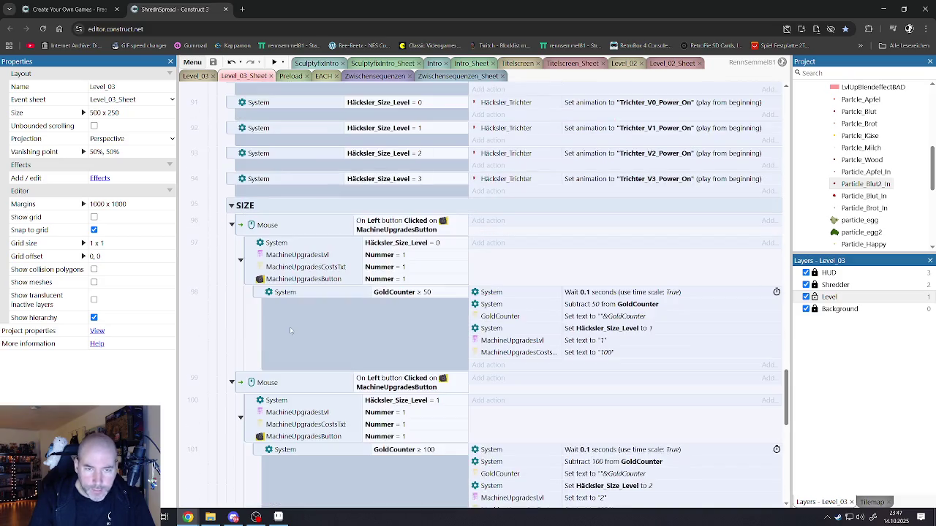
{"action": "scroll", "coordinate": [293, 328], "scroll_direction": "up", "scroll_amount": 2}
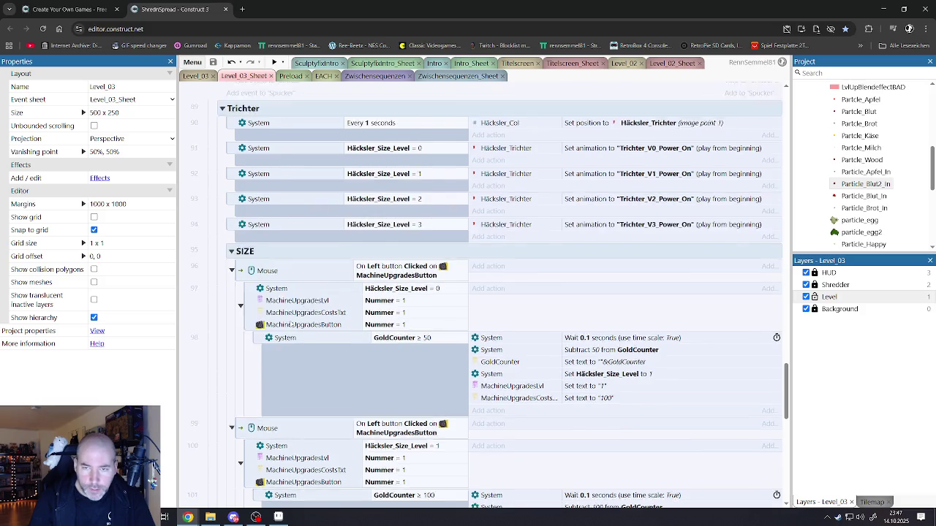
{"action": "left_click", "coordinate": [222, 246]}
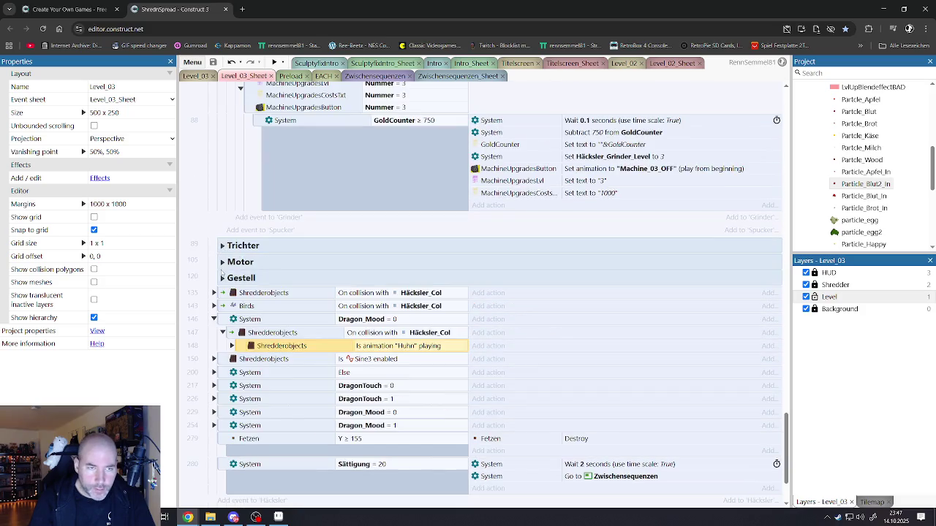
{"action": "left_click", "coordinate": [223, 262]}
{"action": "scroll", "coordinate": [326, 372], "scroll_direction": "down", "scroll_amount": 2}
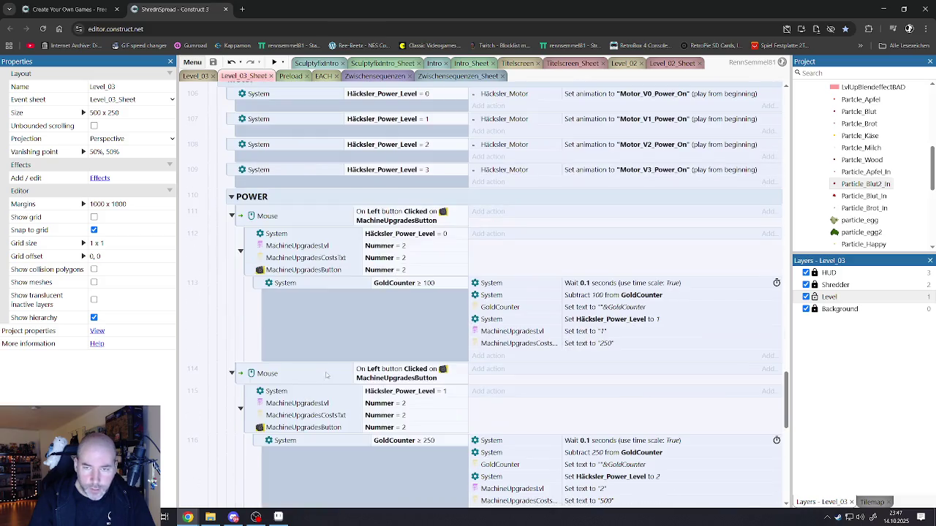
{"action": "scroll", "coordinate": [246, 333], "scroll_direction": "up", "scroll_amount": 2}
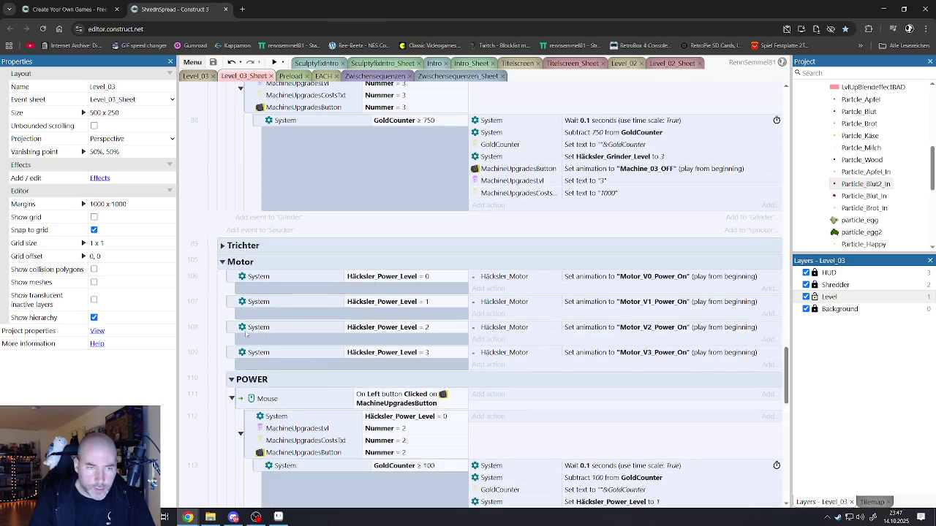
{"action": "left_click", "coordinate": [222, 262]}
Step: Expand the Gestell group, scroll through its upgrade events, then collapse it
{"action": "left_click", "coordinate": [222, 278]}
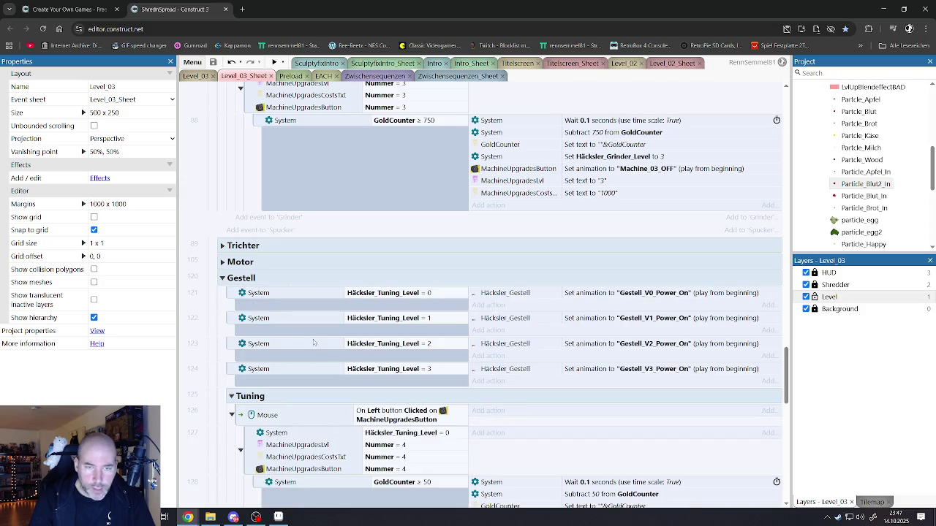
{"action": "scroll", "coordinate": [374, 373], "scroll_direction": "down", "scroll_amount": 2}
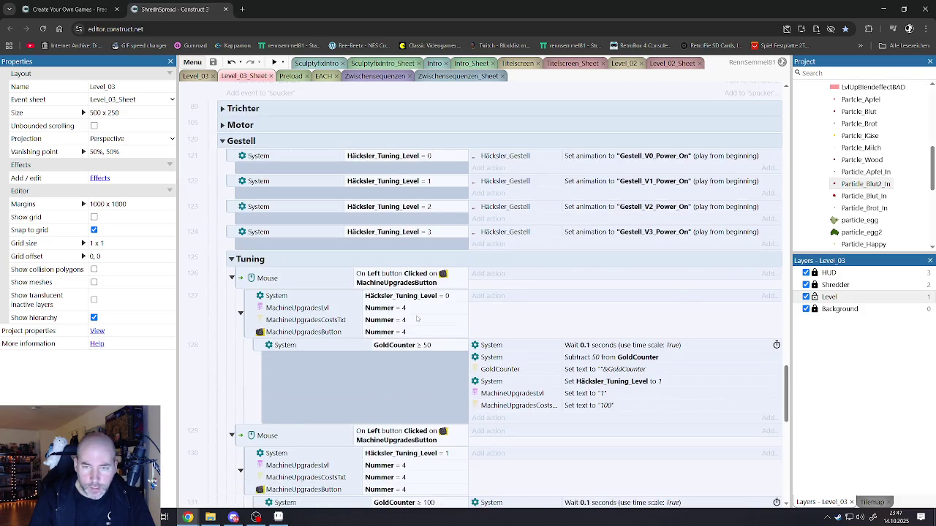
{"action": "scroll", "coordinate": [450, 320], "scroll_direction": "down", "scroll_amount": 1}
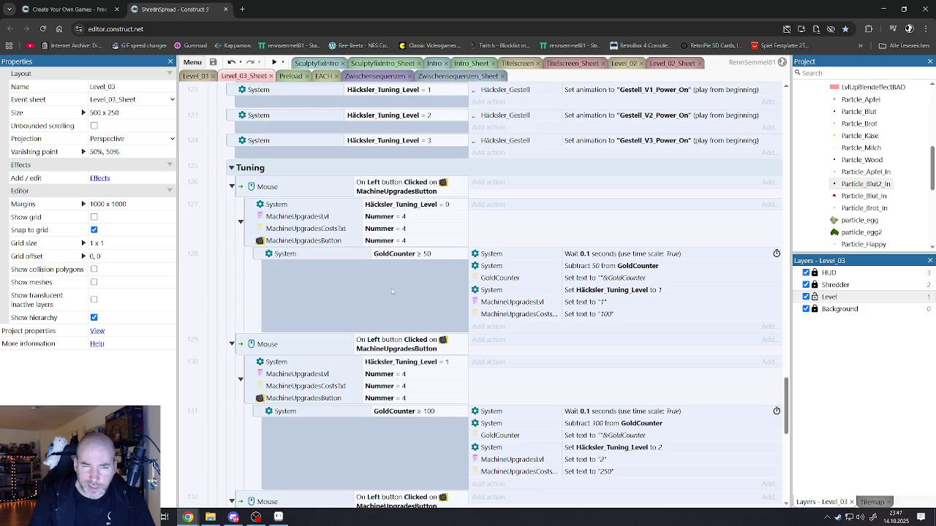
{"action": "scroll", "coordinate": [371, 308], "scroll_direction": "down", "scroll_amount": 3}
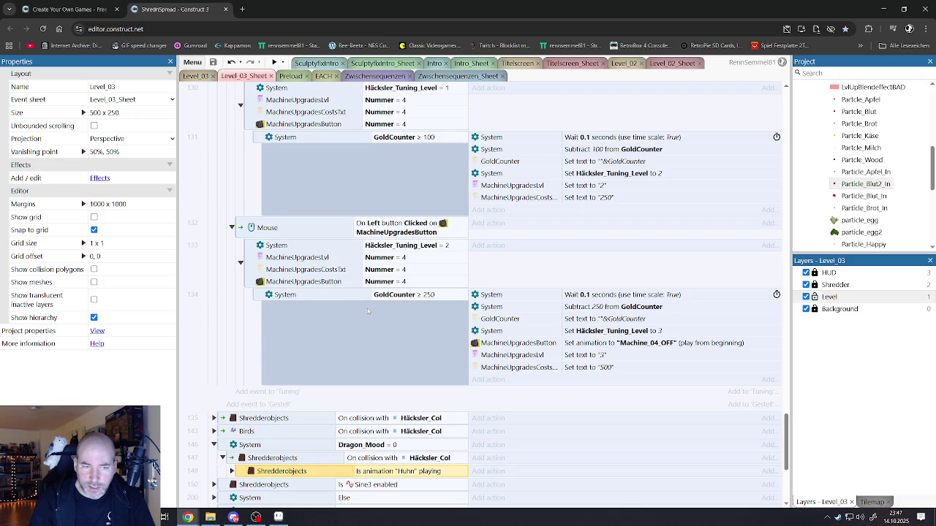
{"action": "scroll", "coordinate": [364, 311], "scroll_direction": "up", "scroll_amount": 5}
{"action": "left_click", "coordinate": [222, 187]}
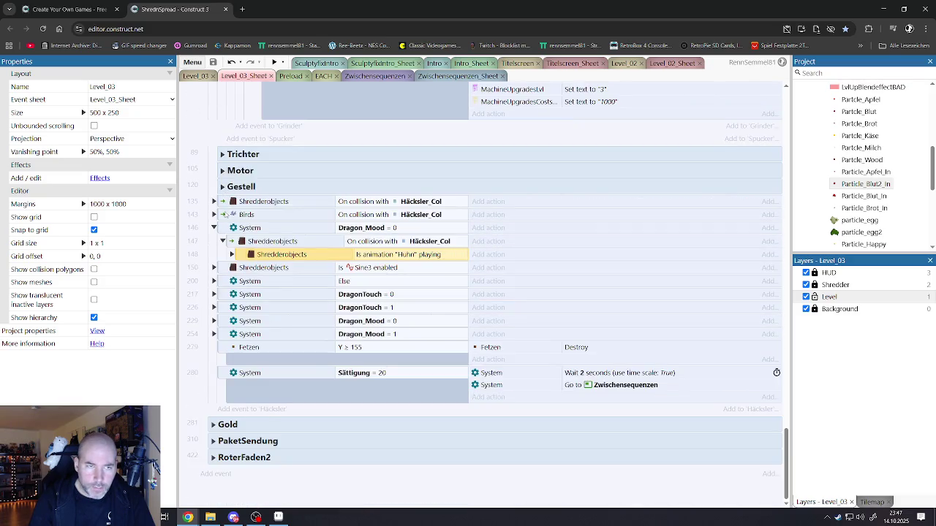
Step: Fold the Spucker subgroup under Häcksler down to its header
{"action": "scroll", "coordinate": [225, 180], "scroll_direction": "up", "scroll_amount": 1}
{"action": "scroll", "coordinate": [230, 186], "scroll_direction": "up", "scroll_amount": 3}
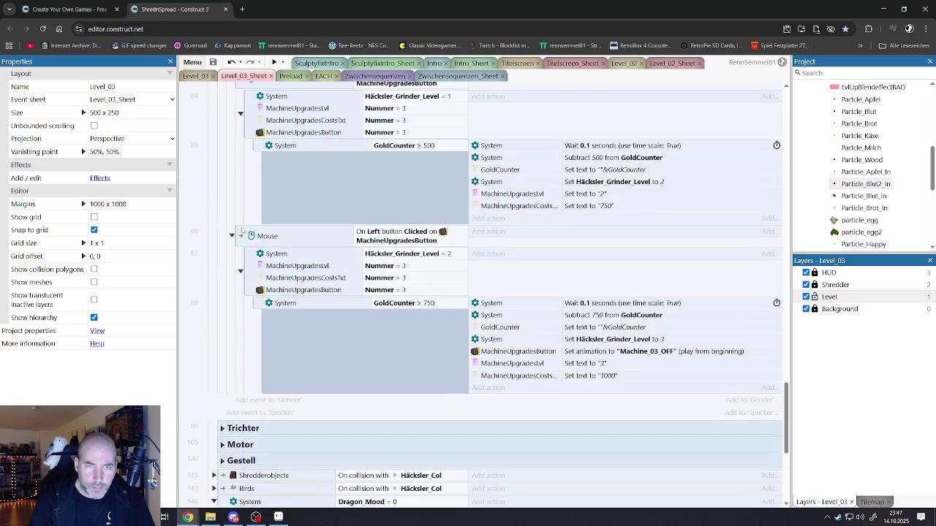
{"action": "scroll", "coordinate": [336, 300], "scroll_direction": "up", "scroll_amount": 6}
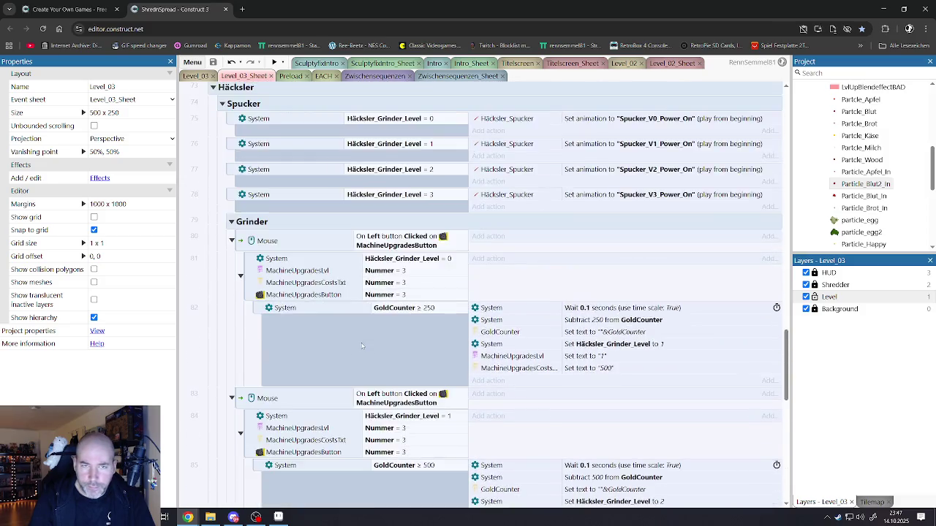
{"action": "left_click", "coordinate": [222, 287]}
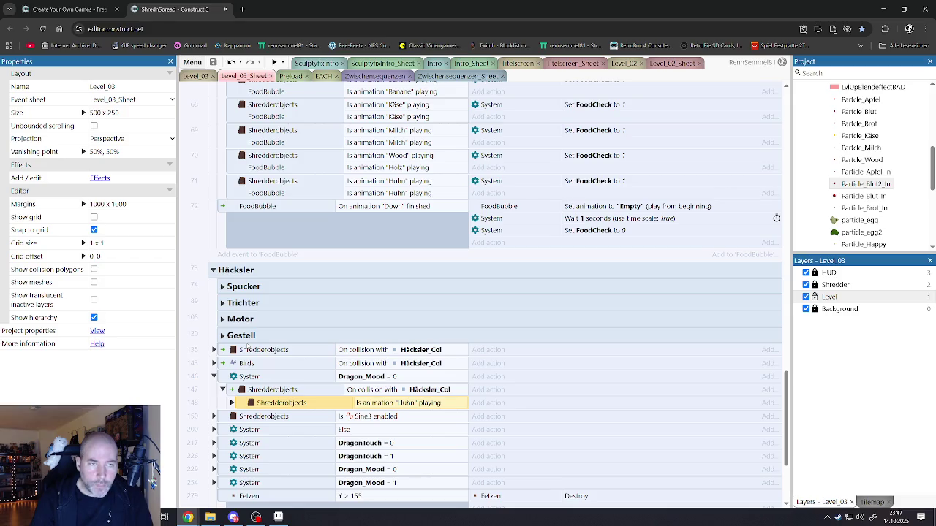
{"action": "scroll", "coordinate": [249, 340], "scroll_direction": "down", "scroll_amount": 1}
{"action": "scroll", "coordinate": [250, 340], "scroll_direction": "down", "scroll_amount": 2}
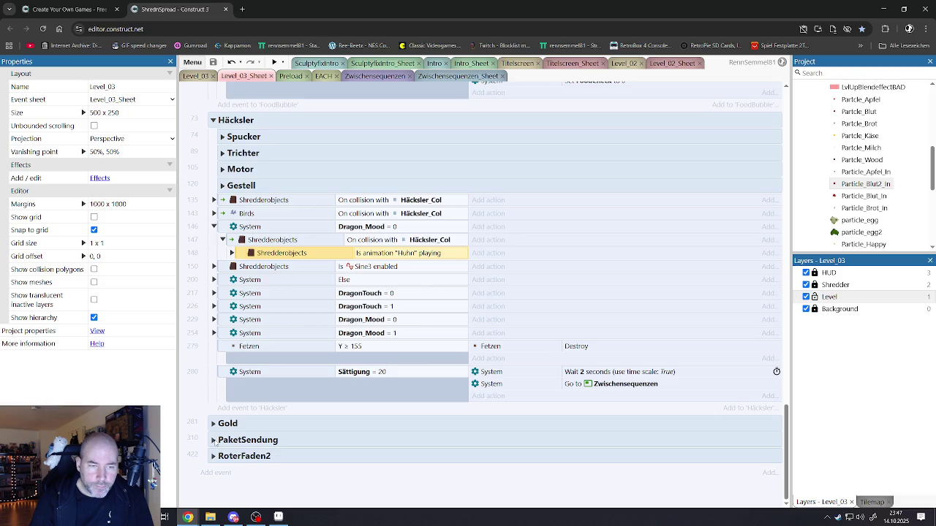
Step: Expand PaketSendung and inspect events 419 and 420, Shredderobjects On created and On destroyed
{"action": "left_click", "coordinate": [214, 440]}
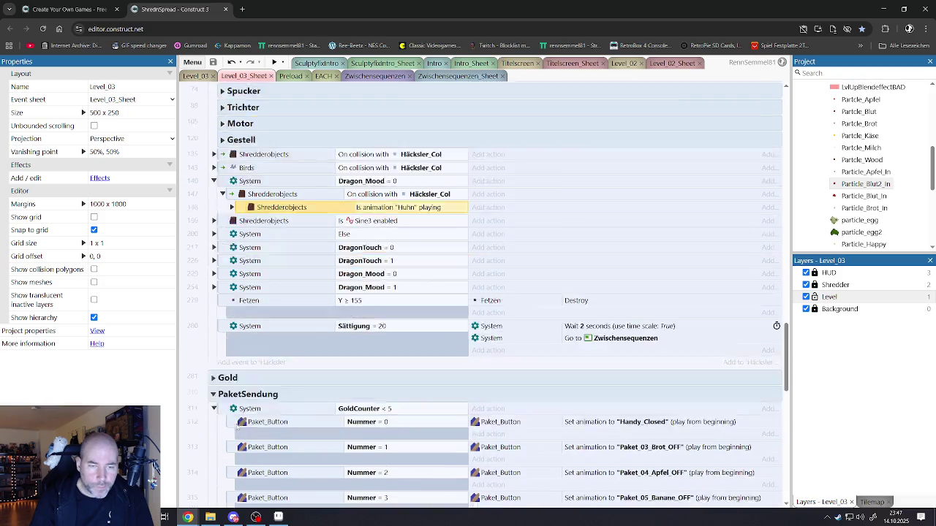
{"action": "scroll", "coordinate": [239, 424], "scroll_direction": "down", "scroll_amount": 3}
{"action": "scroll", "coordinate": [238, 351], "scroll_direction": "up", "scroll_amount": 1}
{"action": "scroll", "coordinate": [237, 351], "scroll_direction": "down", "scroll_amount": 5}
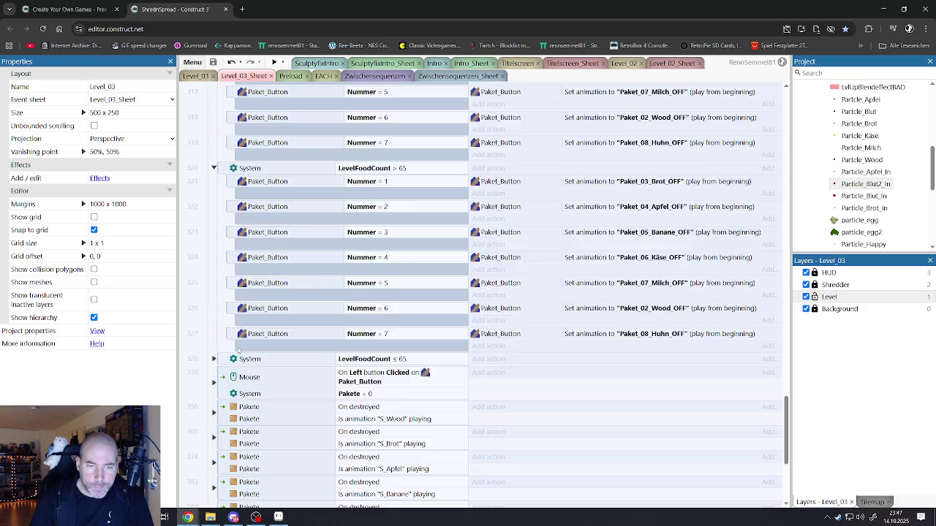
{"action": "scroll", "coordinate": [239, 348], "scroll_direction": "down", "scroll_amount": 4}
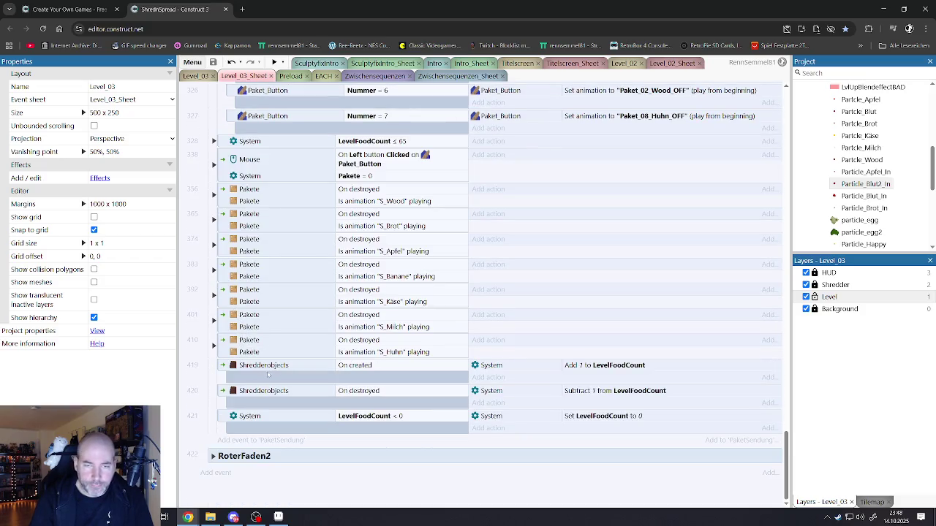
{"action": "left_click", "coordinate": [225, 369]}
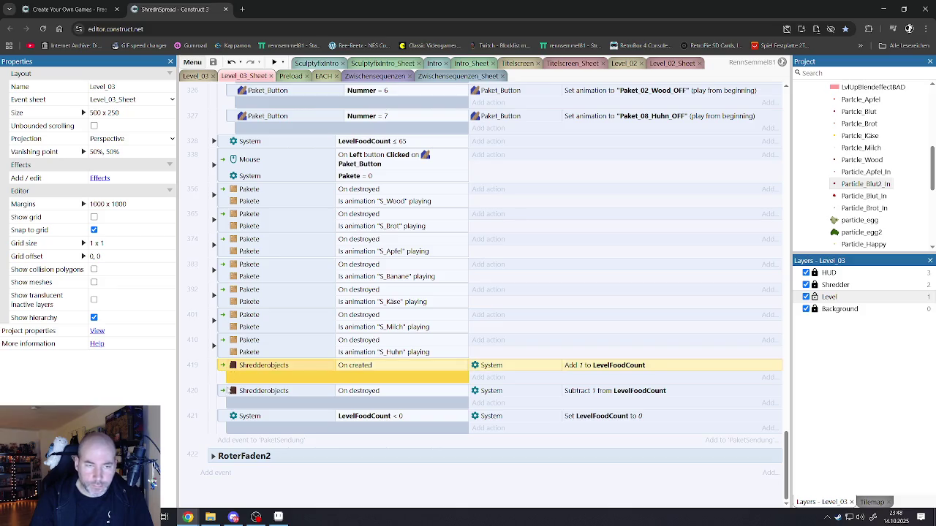
{"action": "left_click", "coordinate": [229, 391]}
{"action": "scroll", "coordinate": [208, 282], "scroll_direction": "up", "scroll_amount": 1}
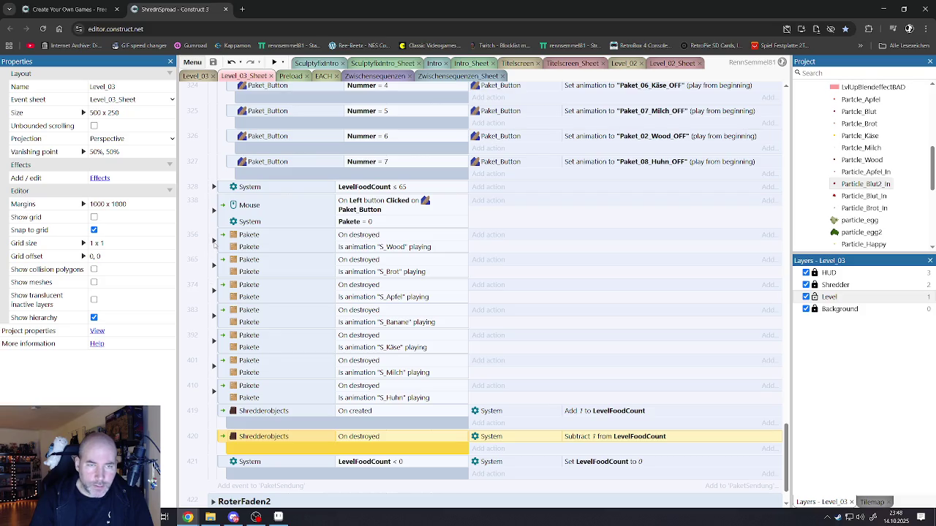
Step: Expand event 356 to check its S_Wood sub-events, then collapse it
{"action": "left_click", "coordinate": [213, 241]}
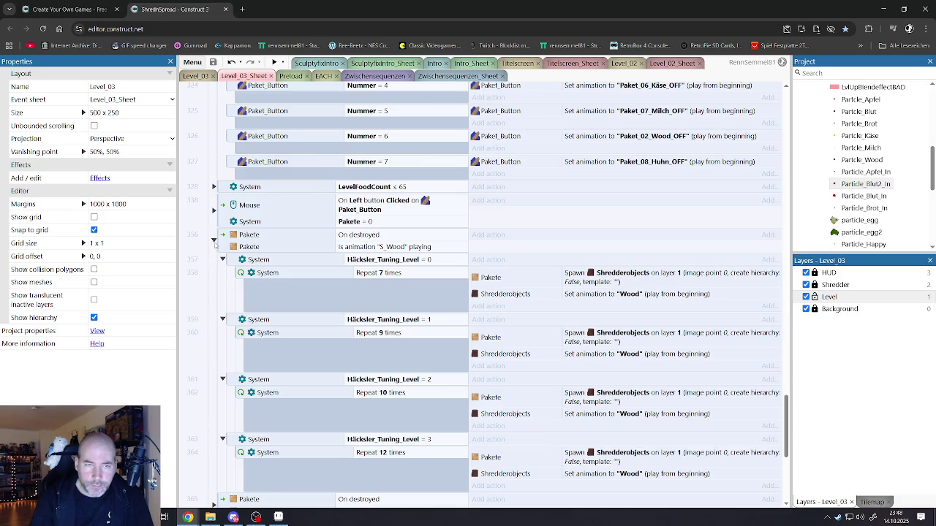
{"action": "scroll", "coordinate": [215, 244], "scroll_direction": "down", "scroll_amount": 3}
{"action": "scroll", "coordinate": [214, 242], "scroll_direction": "up", "scroll_amount": 3}
{"action": "left_click", "coordinate": [214, 241]}
Step: Toggle event 328's GoldCounter ≥ 5 sub-events open and closed, back to PaketSendung's top
{"action": "left_click", "coordinate": [213, 187]}
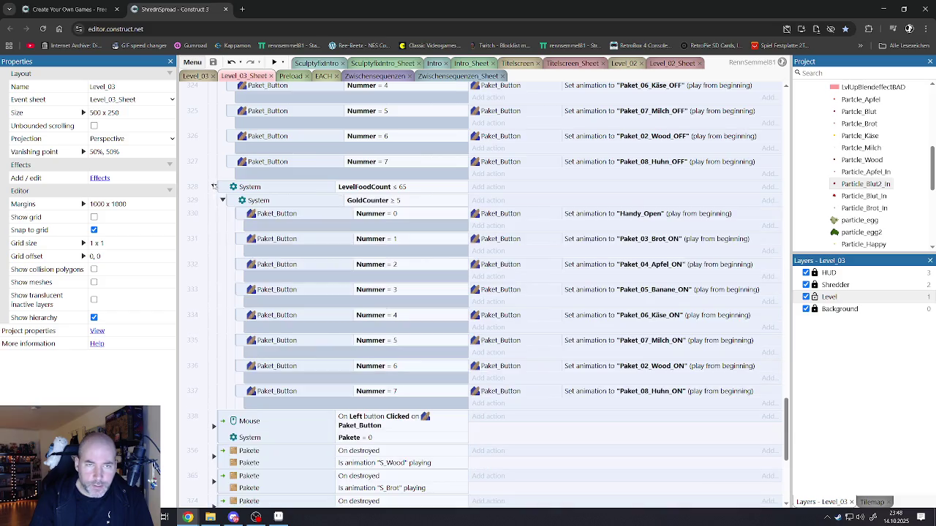
{"action": "left_click", "coordinate": [213, 187]}
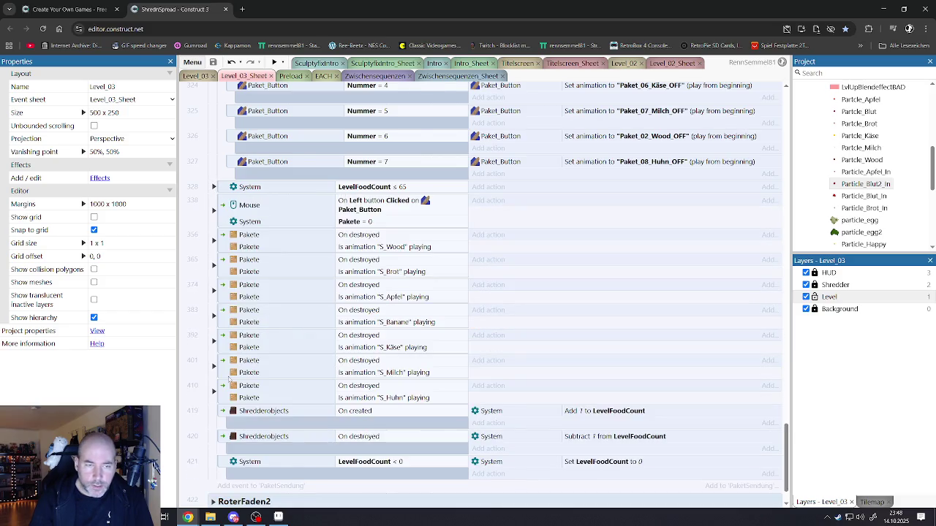
{"action": "scroll", "coordinate": [254, 412], "scroll_direction": "up", "scroll_amount": 3}
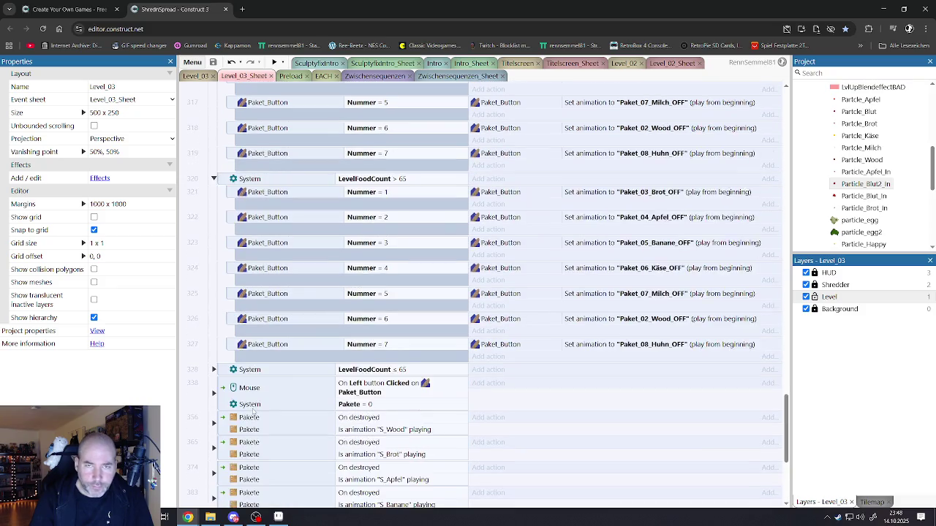
{"action": "scroll", "coordinate": [256, 409], "scroll_direction": "up", "scroll_amount": 5}
Step: Collapse the PaketSendung group and expand the Gold group
{"action": "scroll", "coordinate": [209, 301], "scroll_direction": "up", "scroll_amount": 1}
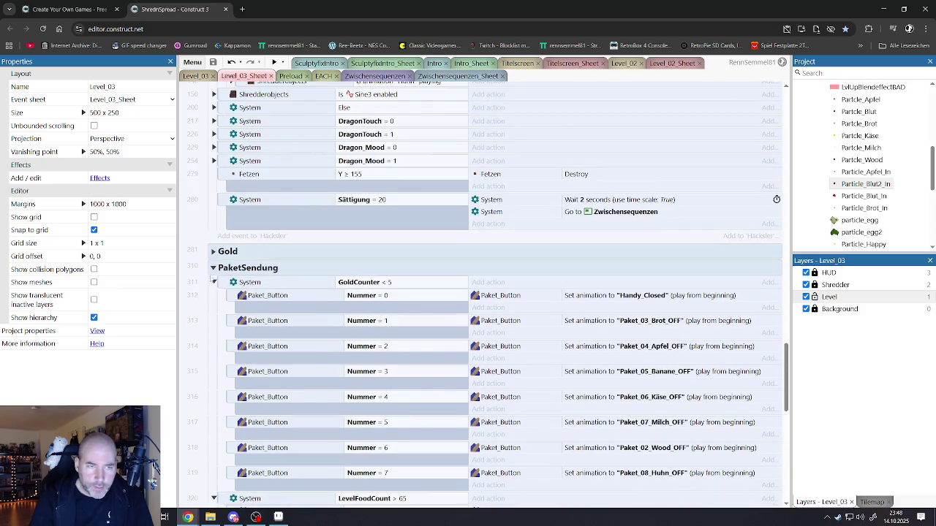
{"action": "left_click", "coordinate": [213, 265]}
{"action": "left_click", "coordinate": [213, 423]}
{"action": "scroll", "coordinate": [213, 424], "scroll_direction": "down", "scroll_amount": 2}
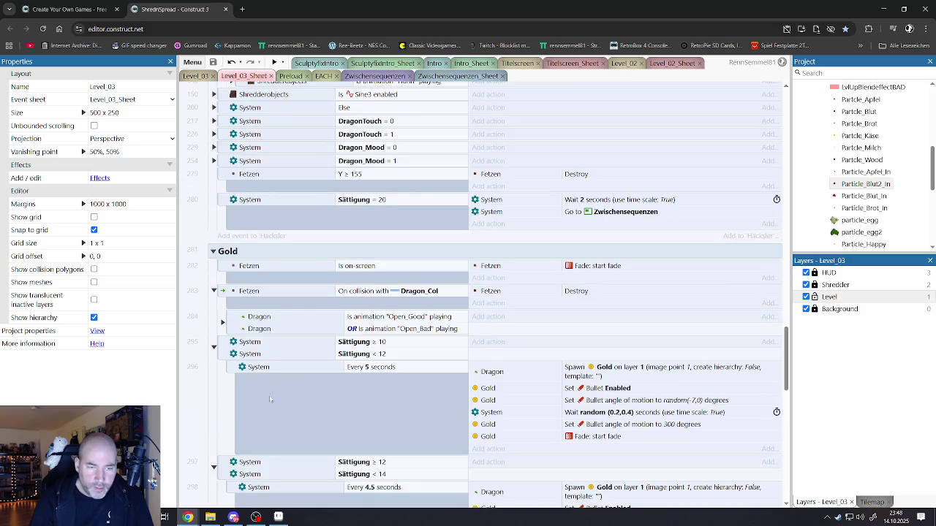
{"action": "scroll", "coordinate": [363, 353], "scroll_direction": "down", "scroll_amount": 1}
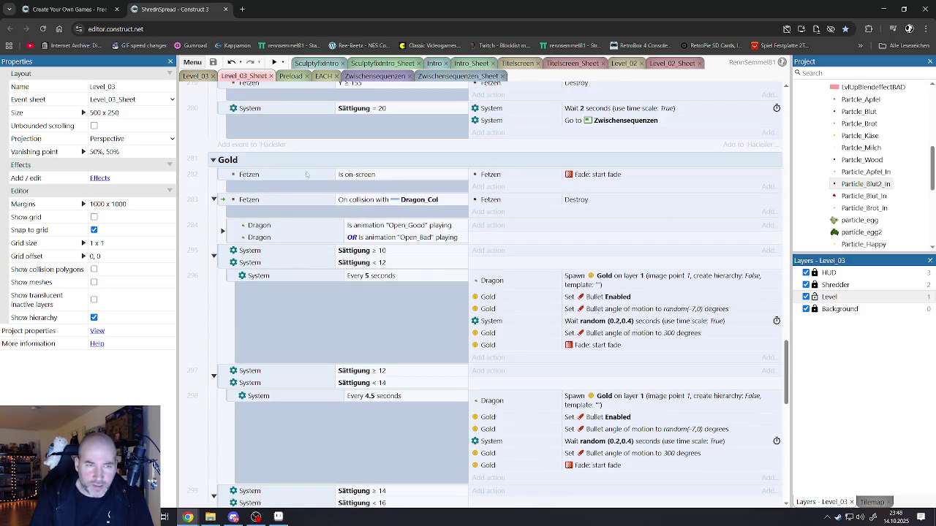
Step: Select the Fetzen collision with Dragon_Col condition and scroll through the gold-spawning events
{"action": "left_click", "coordinate": [329, 203]}
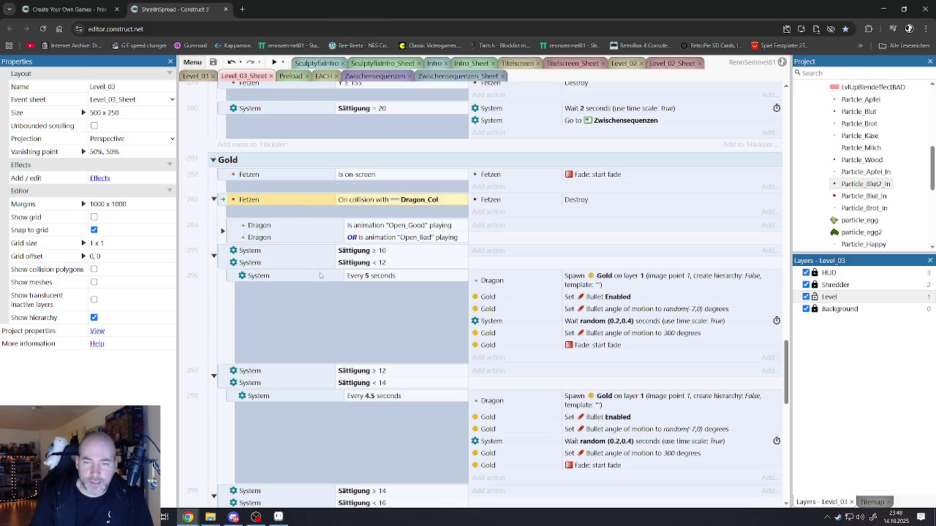
{"action": "scroll", "coordinate": [326, 286], "scroll_direction": "down", "scroll_amount": 1}
{"action": "scroll", "coordinate": [326, 285], "scroll_direction": "down", "scroll_amount": 4}
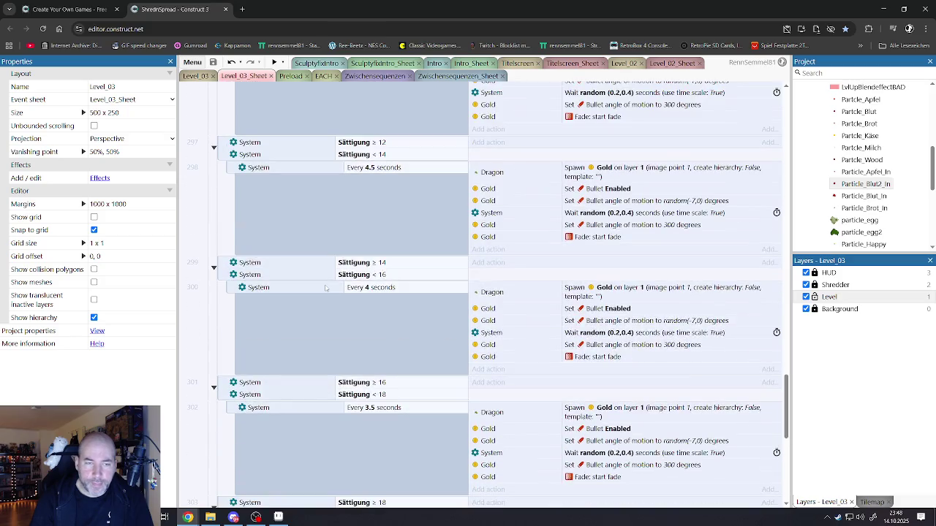
{"action": "scroll", "coordinate": [325, 288], "scroll_direction": "down", "scroll_amount": 4}
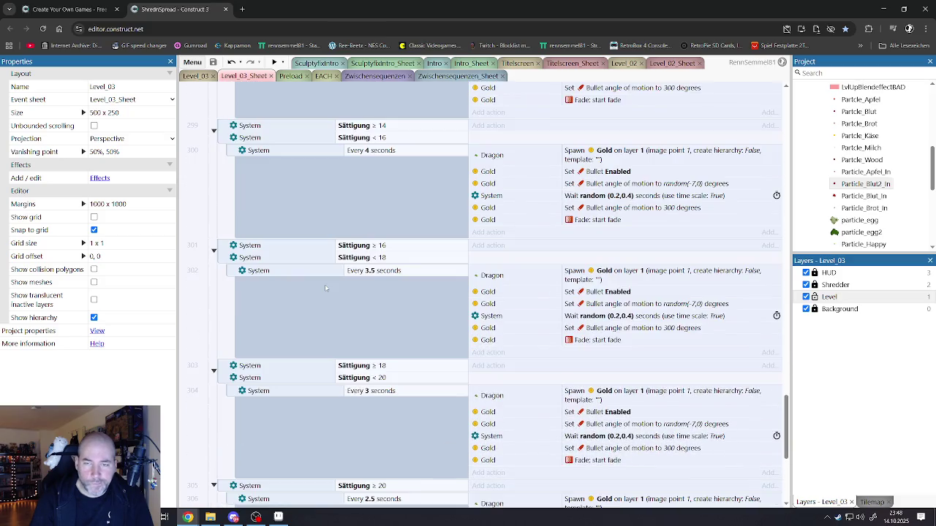
{"action": "scroll", "coordinate": [325, 288], "scroll_direction": "down", "scroll_amount": 4}
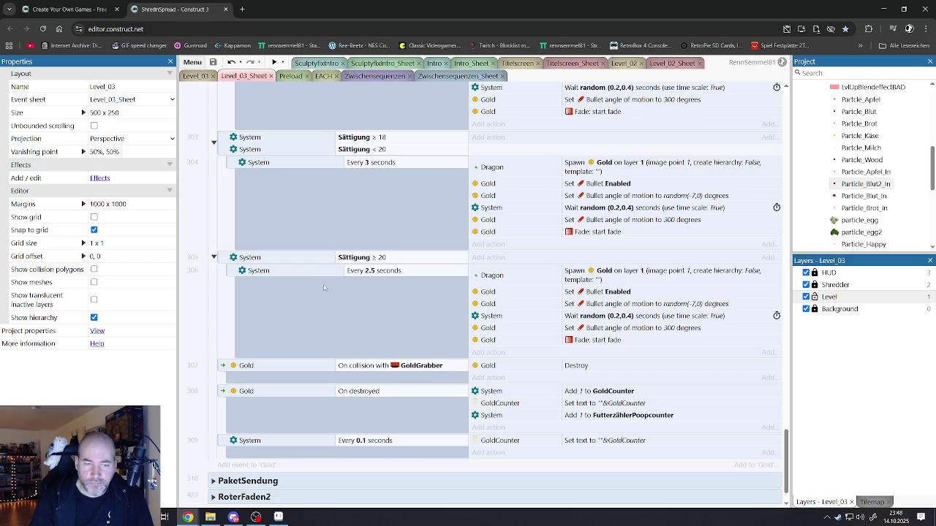
{"action": "scroll", "coordinate": [324, 287], "scroll_direction": "up", "scroll_amount": 10}
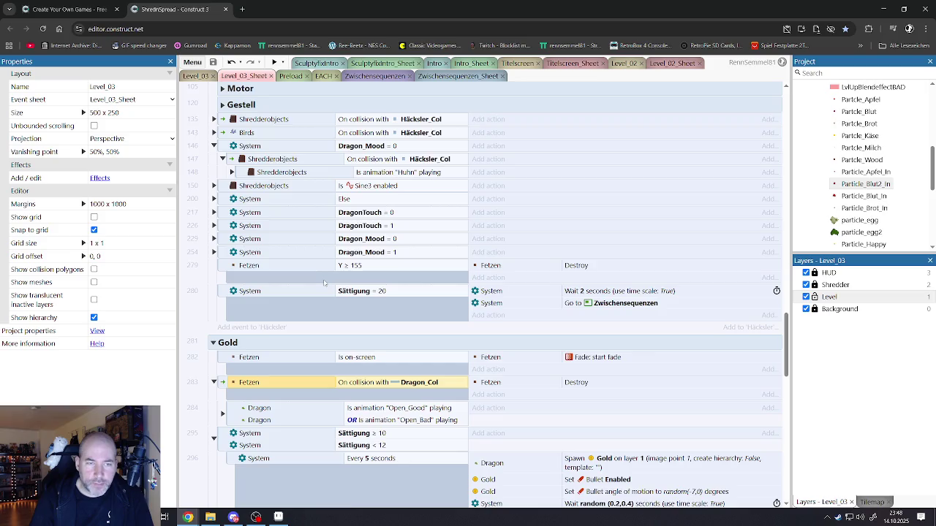
{"action": "scroll", "coordinate": [324, 283], "scroll_direction": "up", "scroll_amount": 4}
{"action": "scroll", "coordinate": [324, 283], "scroll_direction": "down", "scroll_amount": 2}
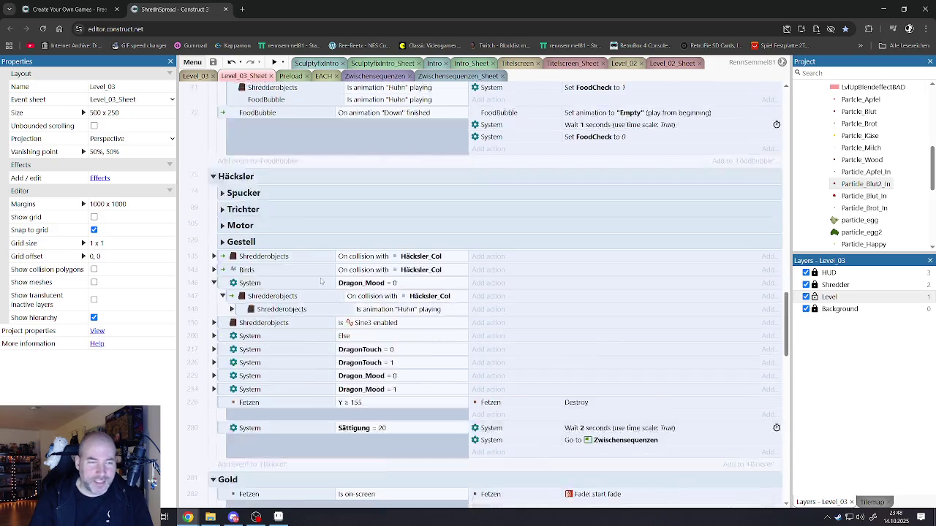
{"action": "scroll", "coordinate": [256, 241], "scroll_direction": "up", "scroll_amount": 1}
{"action": "scroll", "coordinate": [256, 242], "scroll_direction": "up", "scroll_amount": 8}
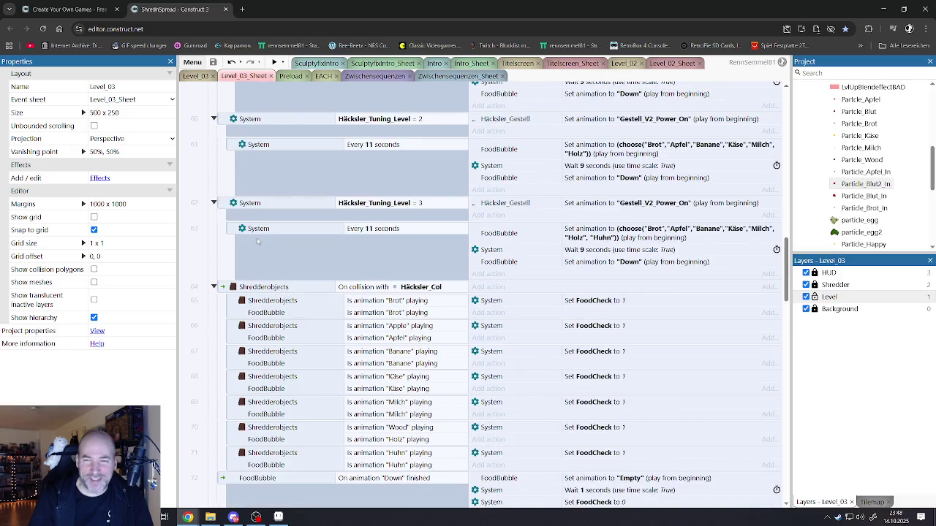
{"action": "scroll", "coordinate": [274, 248], "scroll_direction": "up", "scroll_amount": 4}
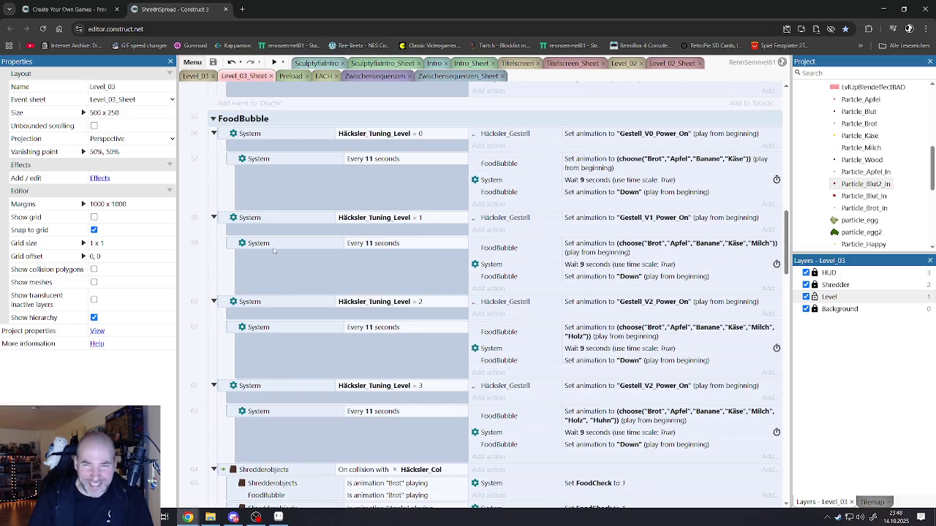
{"action": "scroll", "coordinate": [273, 251], "scroll_direction": "up", "scroll_amount": 10}
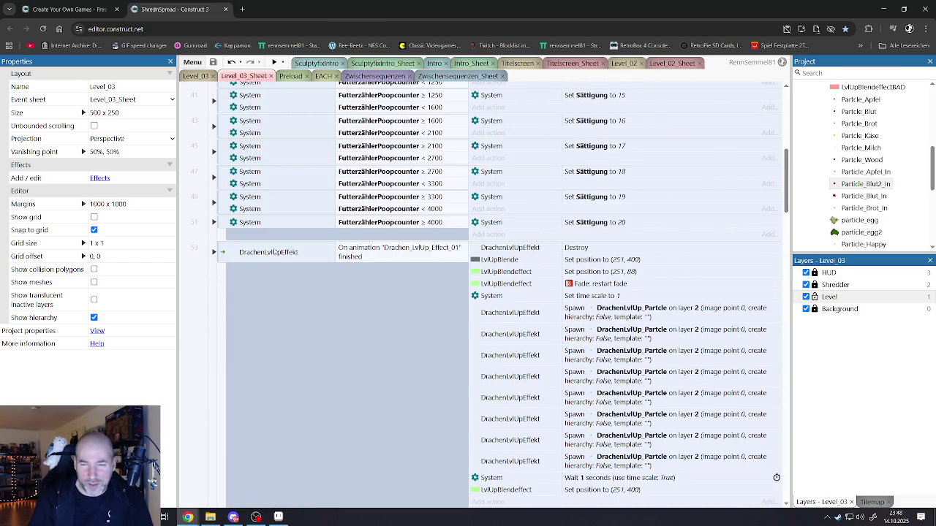
{"action": "scroll", "coordinate": [260, 248], "scroll_direction": "up", "scroll_amount": 5}
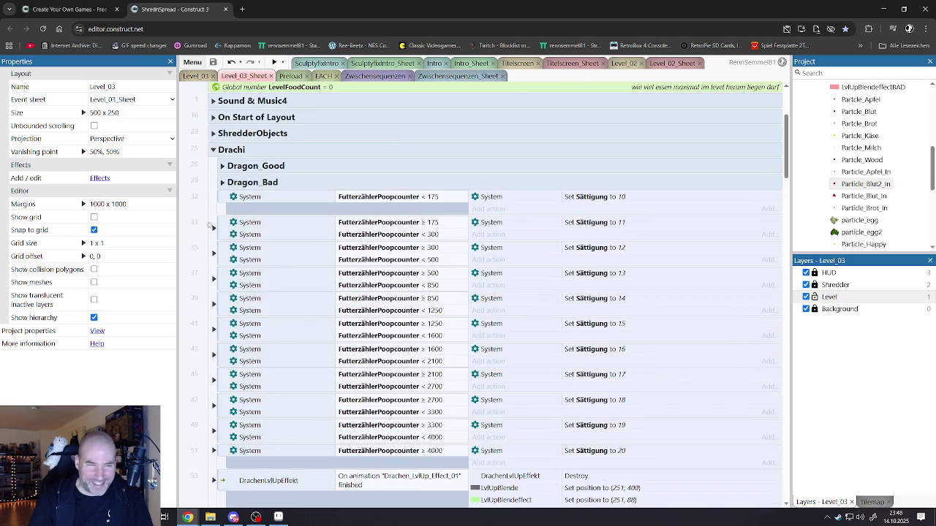
{"action": "left_click", "coordinate": [214, 228]}
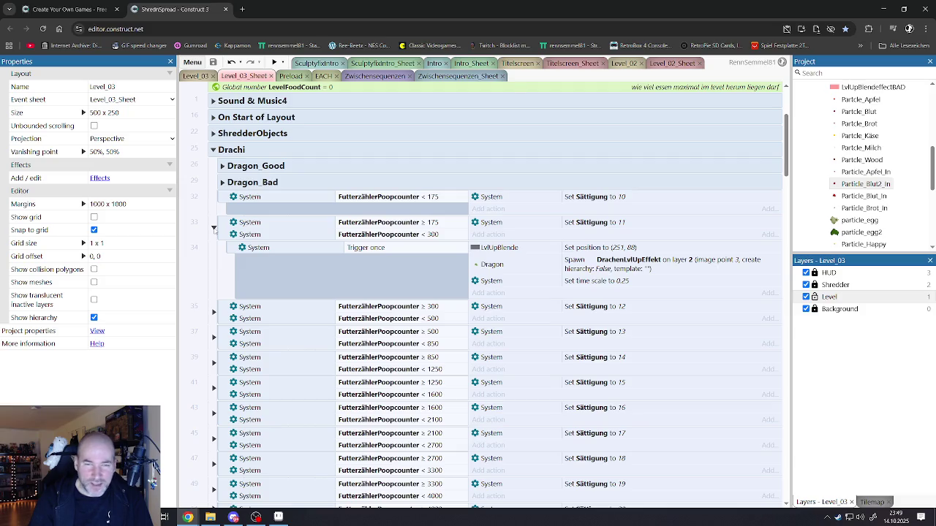
{"action": "left_click", "coordinate": [213, 228]}
{"action": "left_click", "coordinate": [223, 166]}
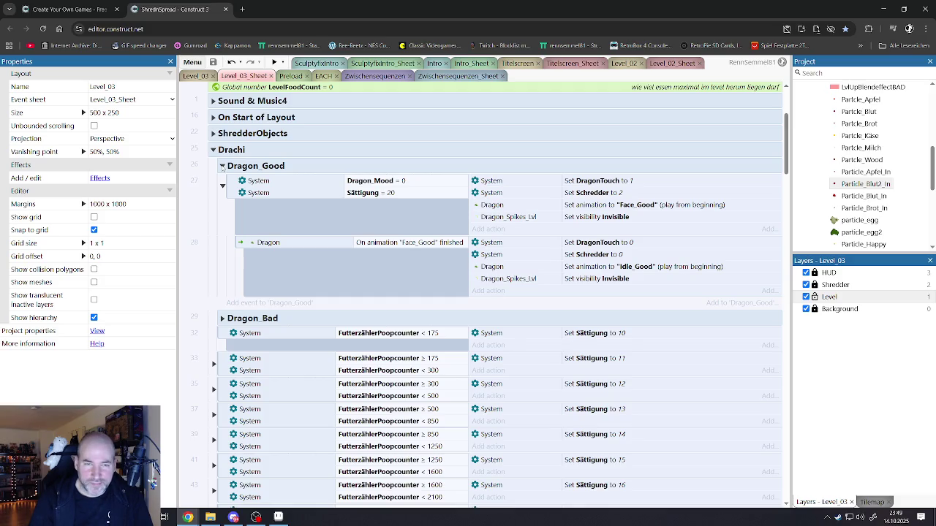
{"action": "left_click", "coordinate": [223, 166]}
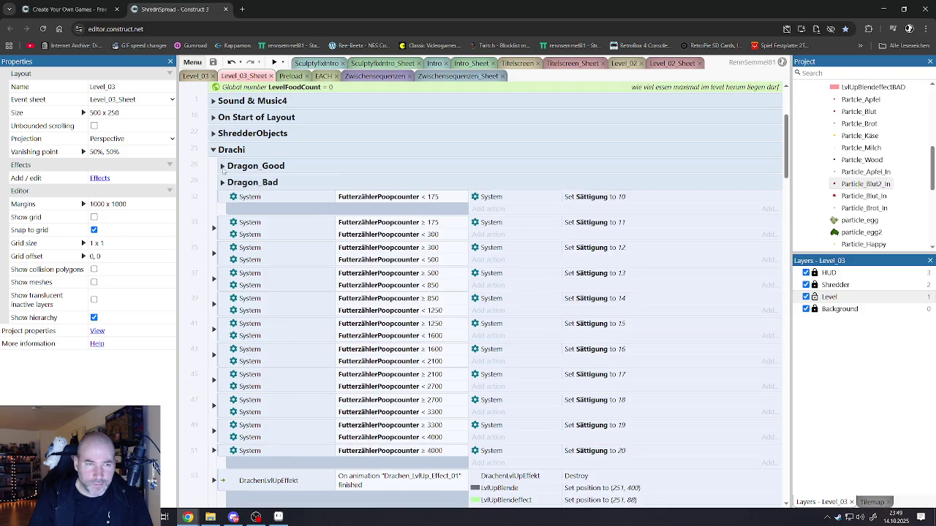
{"action": "scroll", "coordinate": [224, 170], "scroll_direction": "up", "scroll_amount": 2}
{"action": "left_click", "coordinate": [213, 225]}
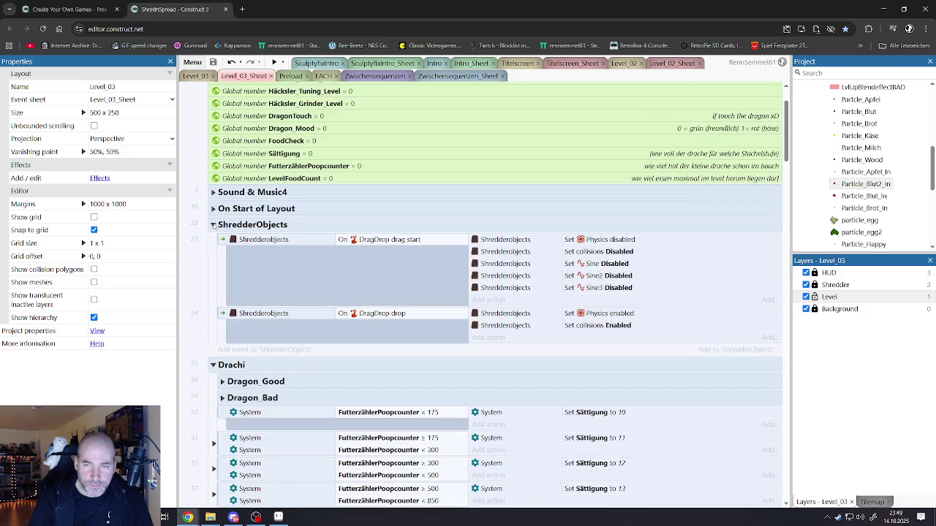
{"action": "left_click", "coordinate": [213, 226]}
{"action": "scroll", "coordinate": [218, 283], "scroll_direction": "down", "scroll_amount": 10}
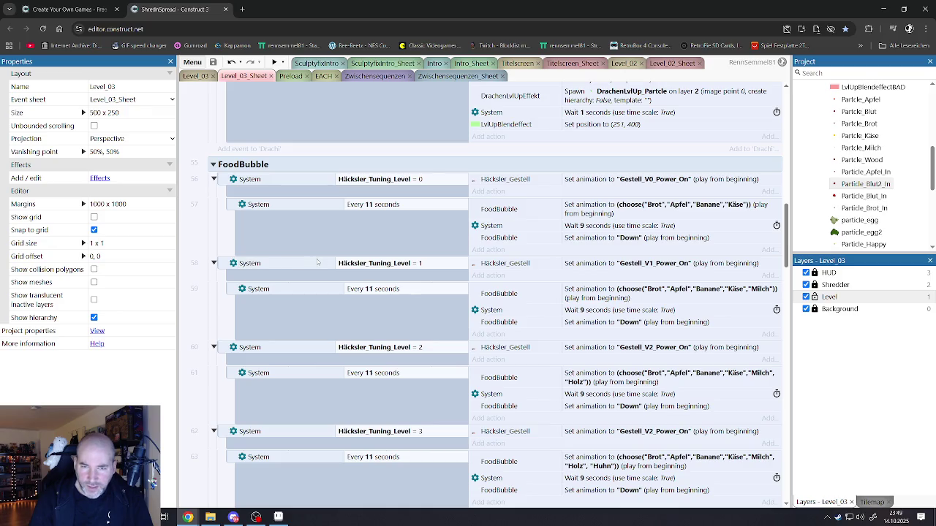
{"action": "scroll", "coordinate": [317, 262], "scroll_direction": "down", "scroll_amount": 5}
{"action": "scroll", "coordinate": [318, 262], "scroll_direction": "down", "scroll_amount": 3}
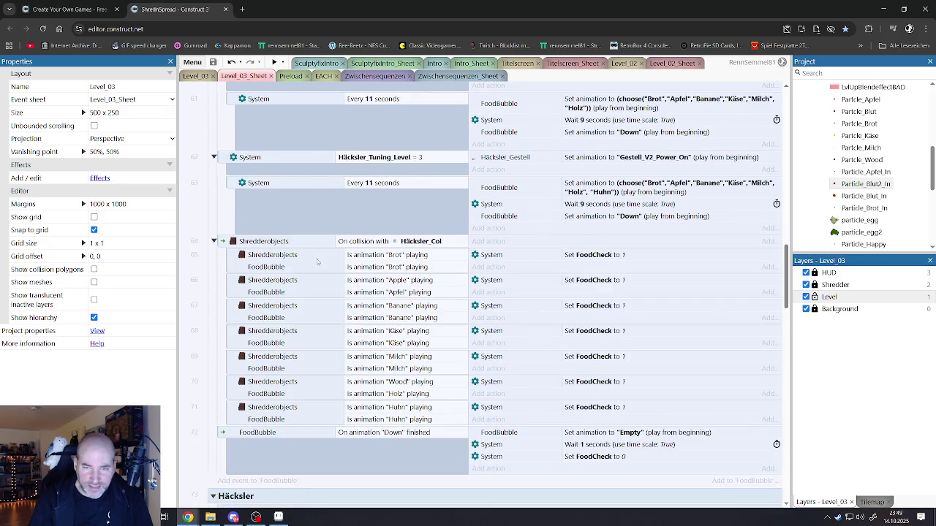
{"action": "scroll", "coordinate": [313, 260], "scroll_direction": "down", "scroll_amount": 1}
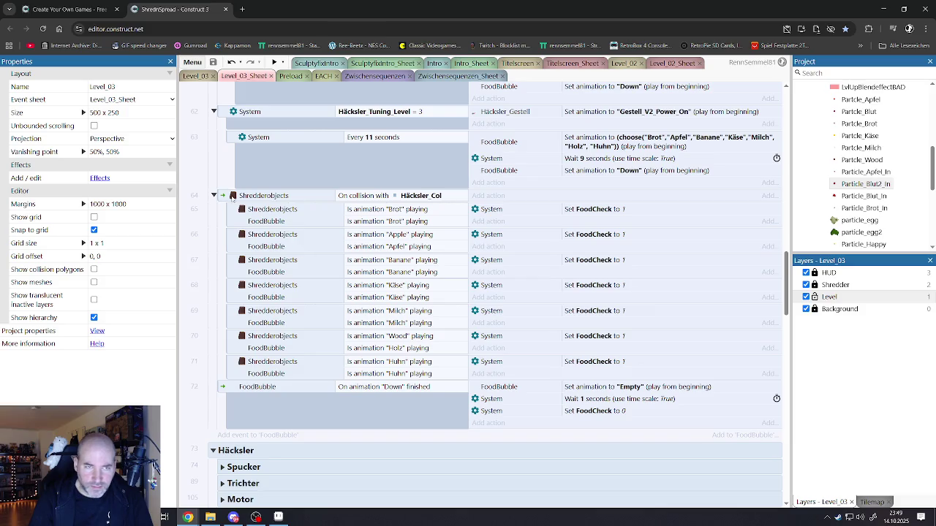
{"action": "scroll", "coordinate": [222, 193], "scroll_direction": "down", "scroll_amount": 6}
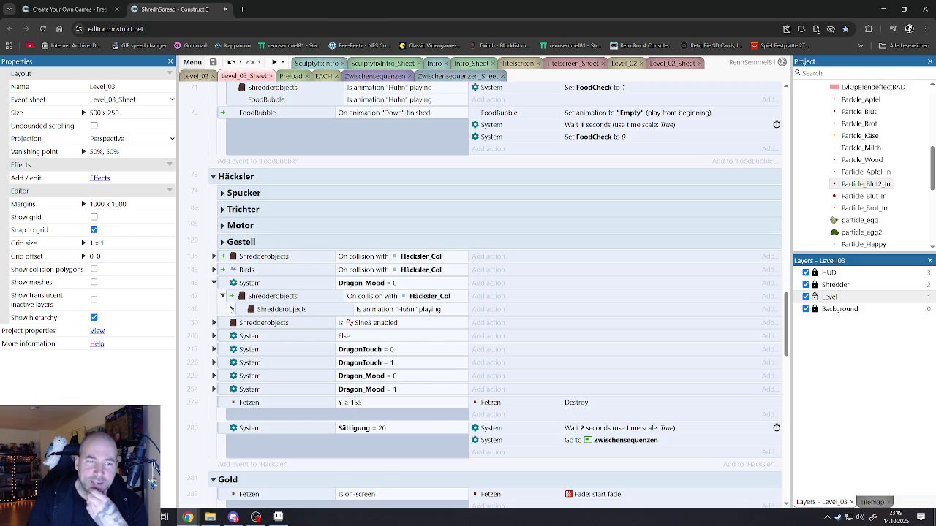
{"action": "scroll", "coordinate": [232, 311], "scroll_direction": "down", "scroll_amount": 1}
{"action": "scroll", "coordinate": [231, 310], "scroll_direction": "down", "scroll_amount": 1}
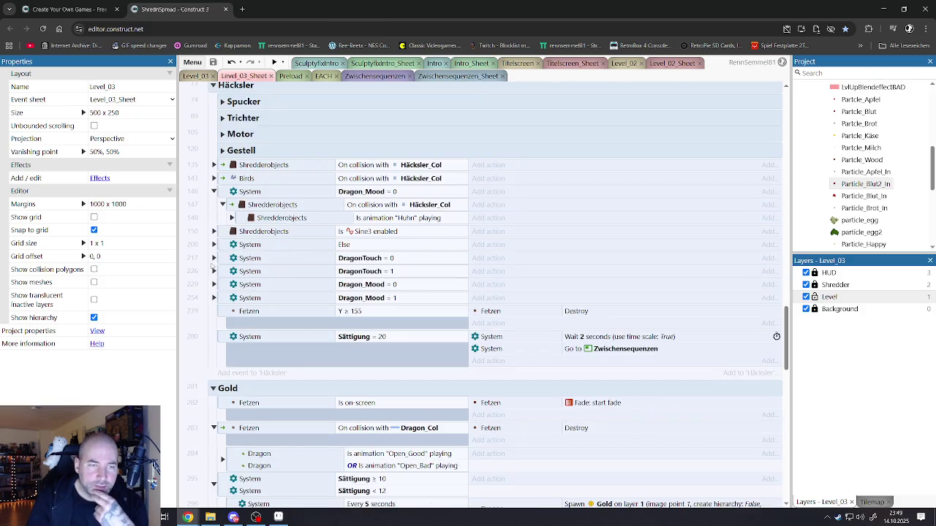
Step: Review the DragonTouch = 0 and DragonTouch = 1 sub-events, including the Fetzen Y ≥ 155 condition
{"action": "left_click", "coordinate": [214, 258]}
{"action": "scroll", "coordinate": [398, 280], "scroll_direction": "down", "scroll_amount": 6}
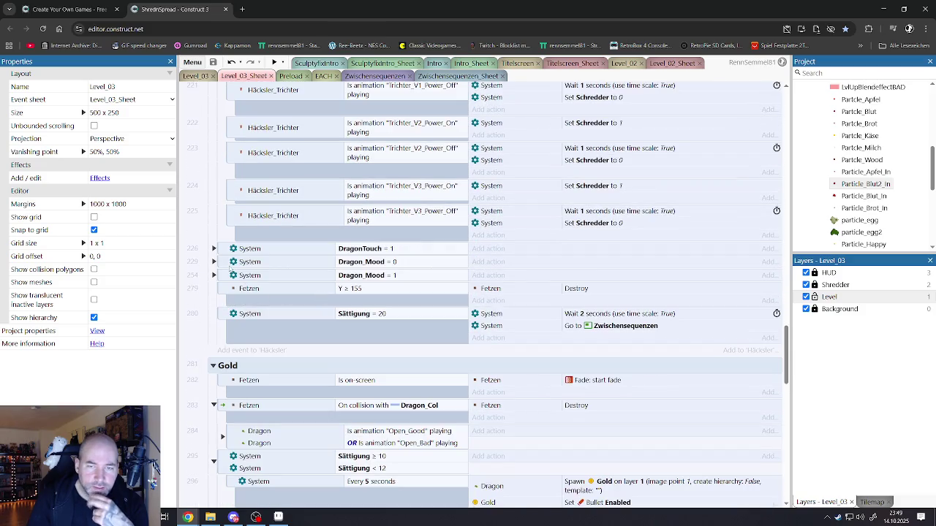
{"action": "left_click", "coordinate": [277, 290]}
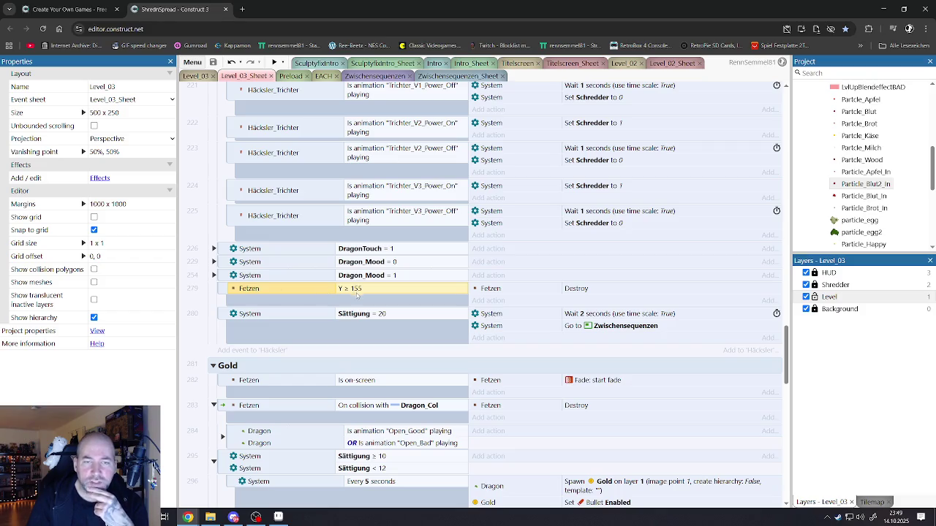
{"action": "left_click", "coordinate": [213, 249]}
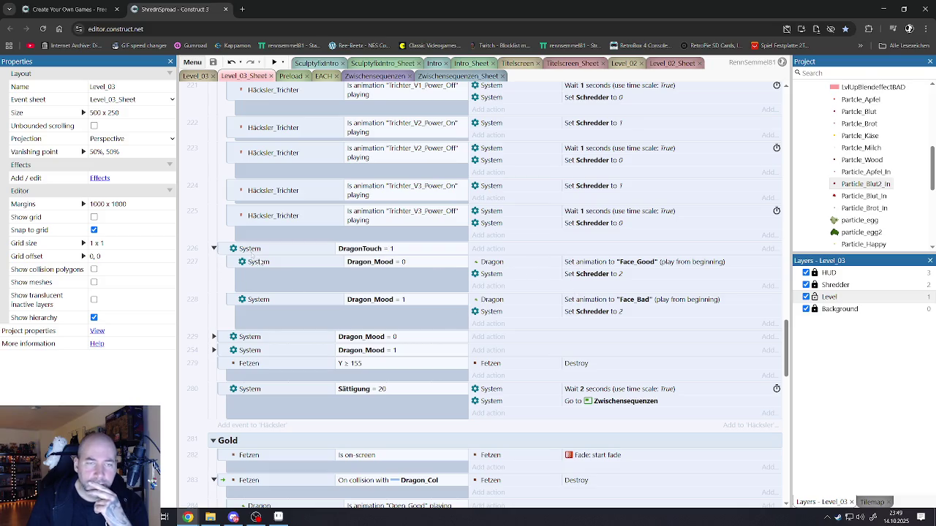
{"action": "left_click", "coordinate": [214, 248]}
Step: Expand and fold the Dragon_Mood = 0 and = 1 events, then select event 279's condition
{"action": "left_click", "coordinate": [214, 261]}
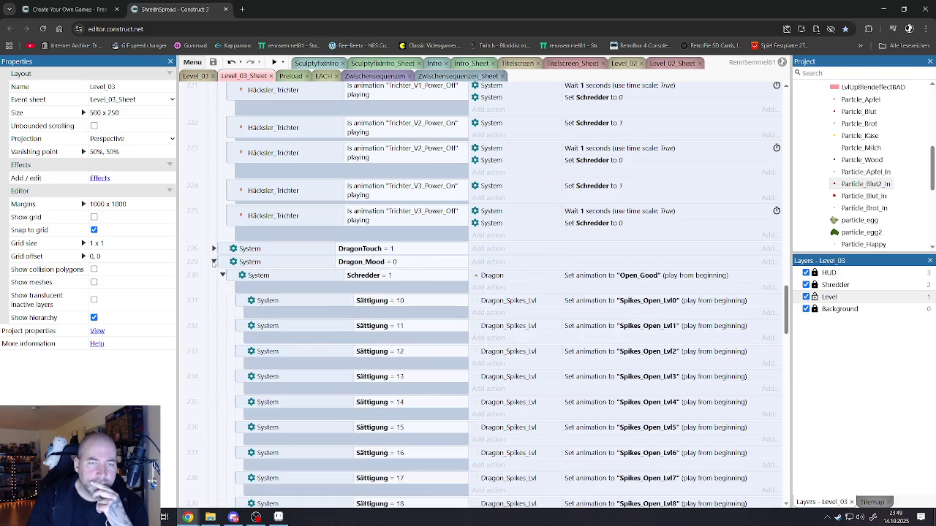
{"action": "scroll", "coordinate": [421, 295], "scroll_direction": "down", "scroll_amount": 8}
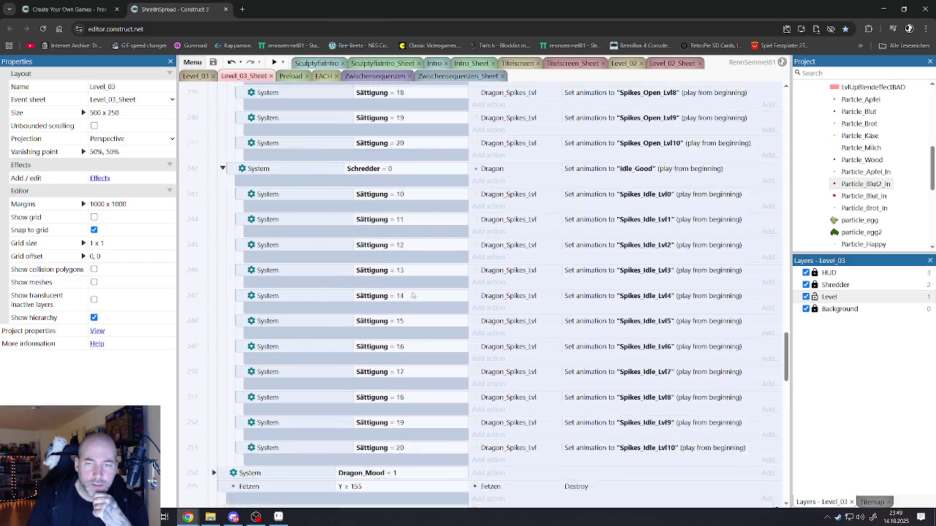
{"action": "scroll", "coordinate": [408, 291], "scroll_direction": "up", "scroll_amount": 8}
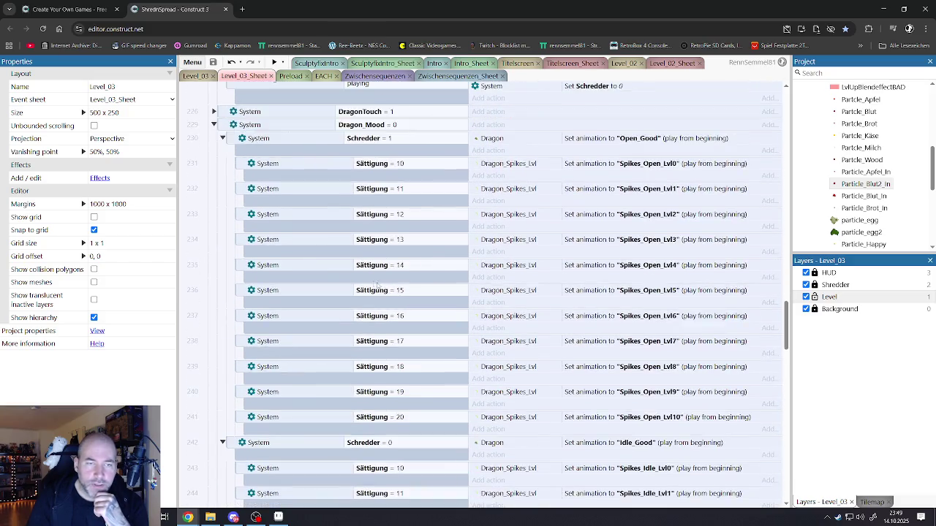
{"action": "left_click", "coordinate": [213, 307]}
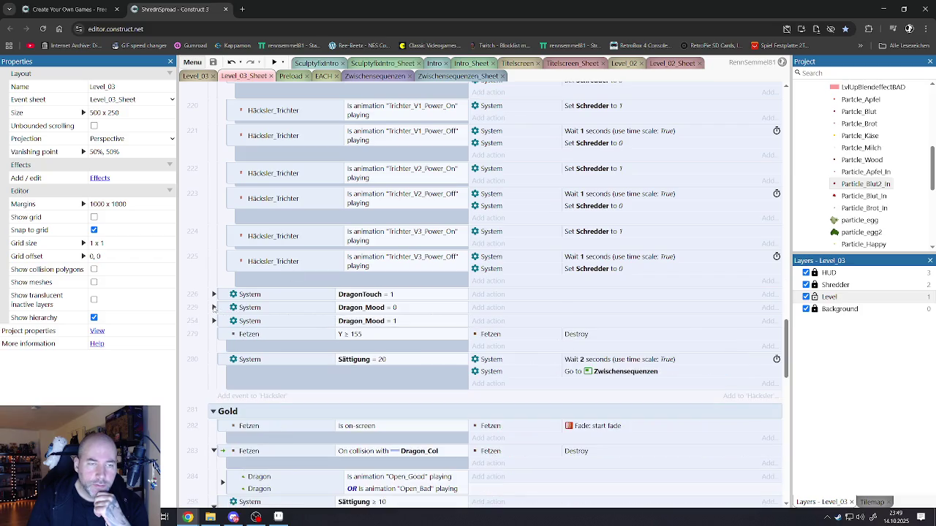
{"action": "left_click", "coordinate": [214, 321]}
{"action": "left_click", "coordinate": [213, 321]}
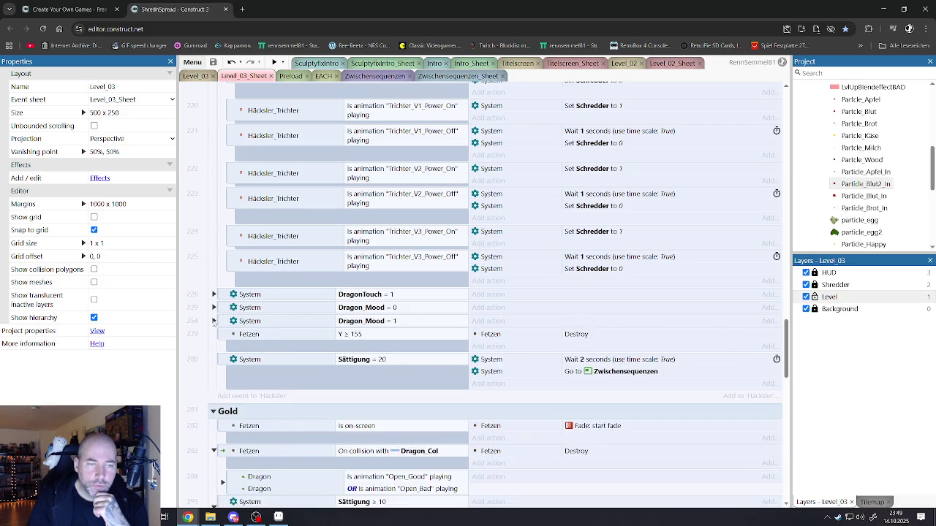
{"action": "scroll", "coordinate": [335, 303], "scroll_direction": "down", "scroll_amount": 2}
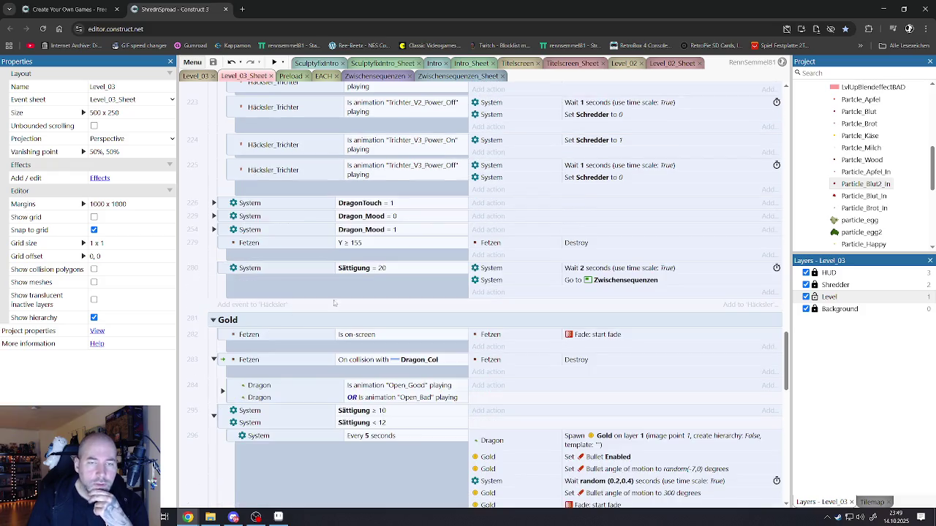
{"action": "left_click", "coordinate": [365, 244]}
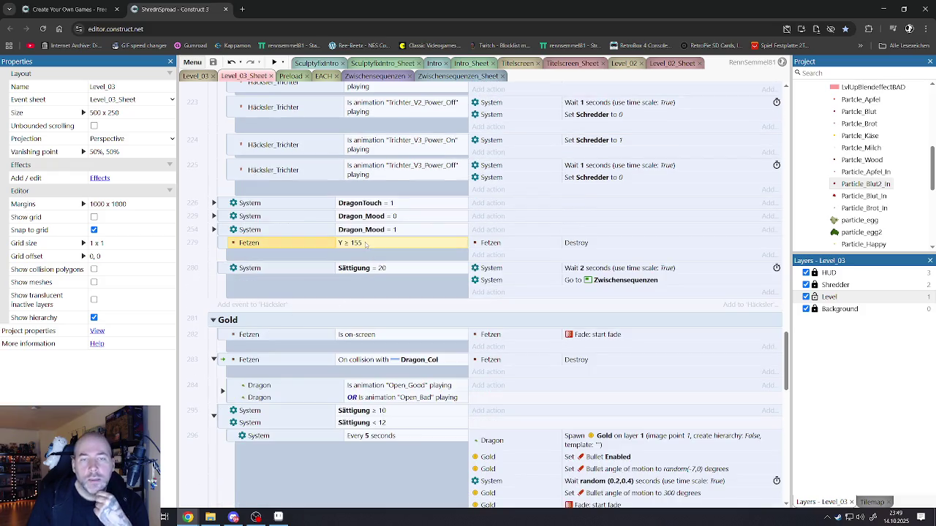
{"action": "scroll", "coordinate": [366, 244], "scroll_direction": "up", "scroll_amount": 5}
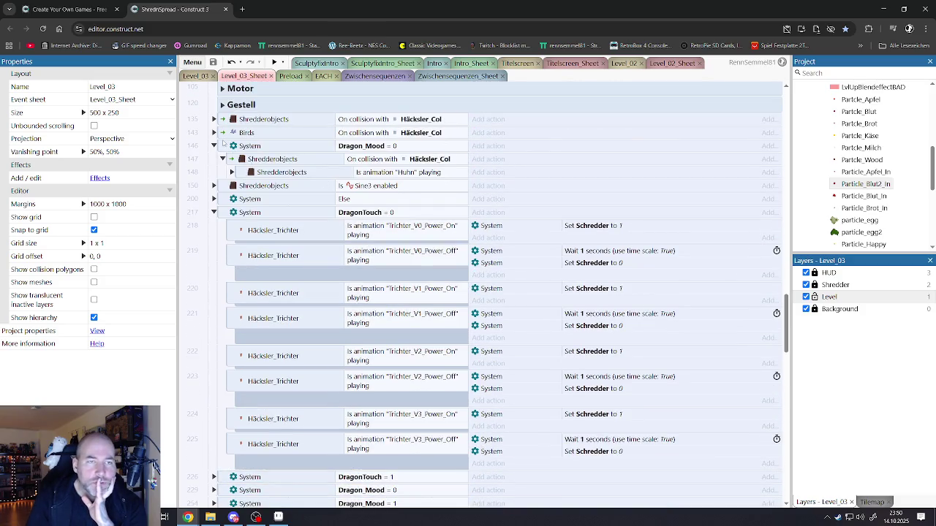
Step: Expand the Else event 200 and scroll through its Häcksler level and Gold spawn sub-events
{"action": "left_click", "coordinate": [214, 198]}
{"action": "scroll", "coordinate": [342, 278], "scroll_direction": "down", "scroll_amount": 5}
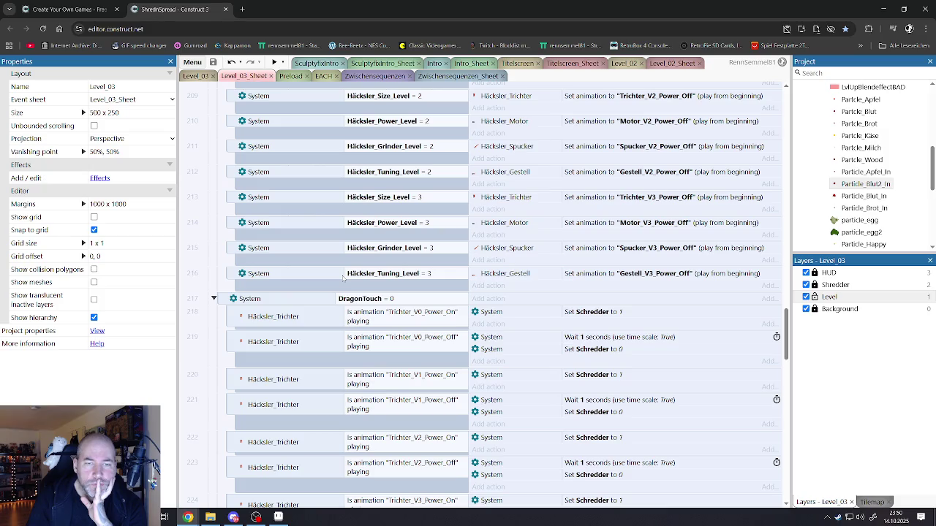
{"action": "scroll", "coordinate": [343, 278], "scroll_direction": "down", "scroll_amount": 4}
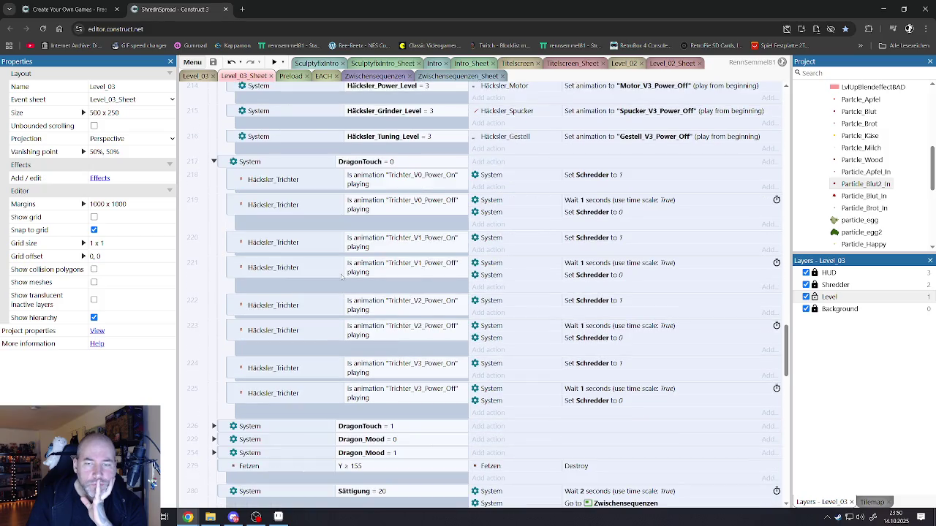
{"action": "scroll", "coordinate": [341, 276], "scroll_direction": "down", "scroll_amount": 4}
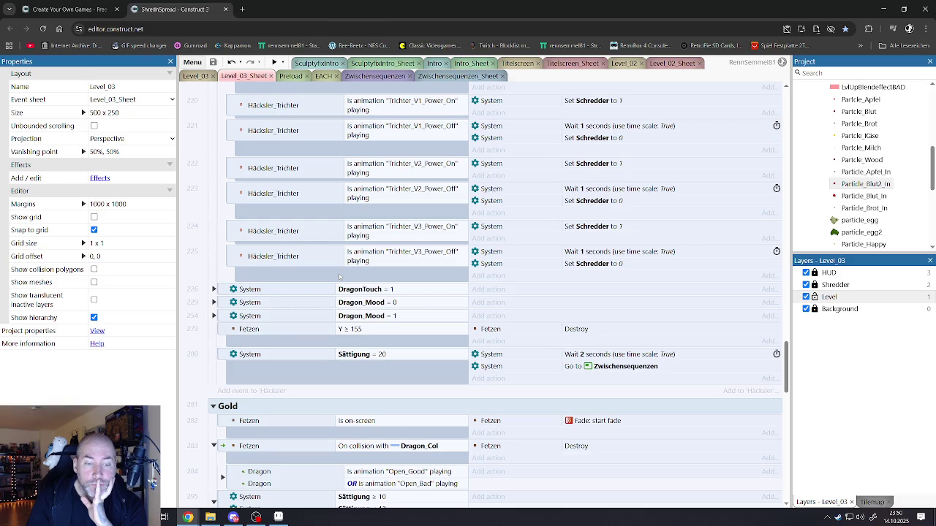
{"action": "scroll", "coordinate": [339, 277], "scroll_direction": "down", "scroll_amount": 5}
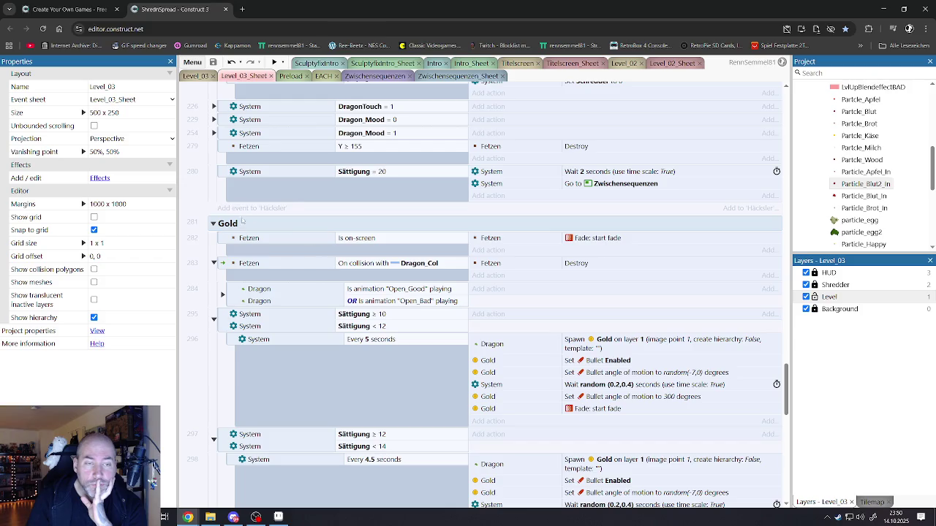
{"action": "left_click", "coordinate": [247, 266]}
{"action": "scroll", "coordinate": [270, 289], "scroll_direction": "down", "scroll_amount": 3}
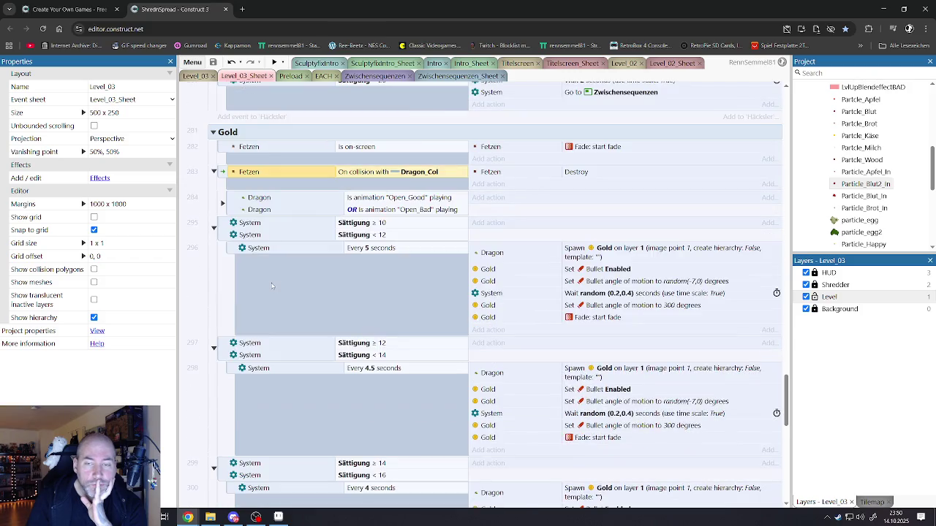
{"action": "scroll", "coordinate": [271, 286], "scroll_direction": "down", "scroll_amount": 12}
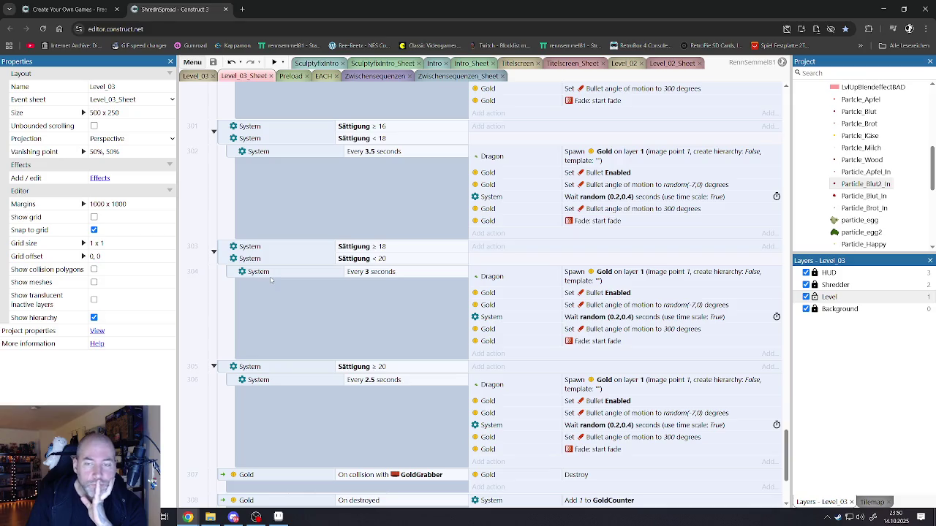
{"action": "scroll", "coordinate": [269, 279], "scroll_direction": "down", "scroll_amount": 4}
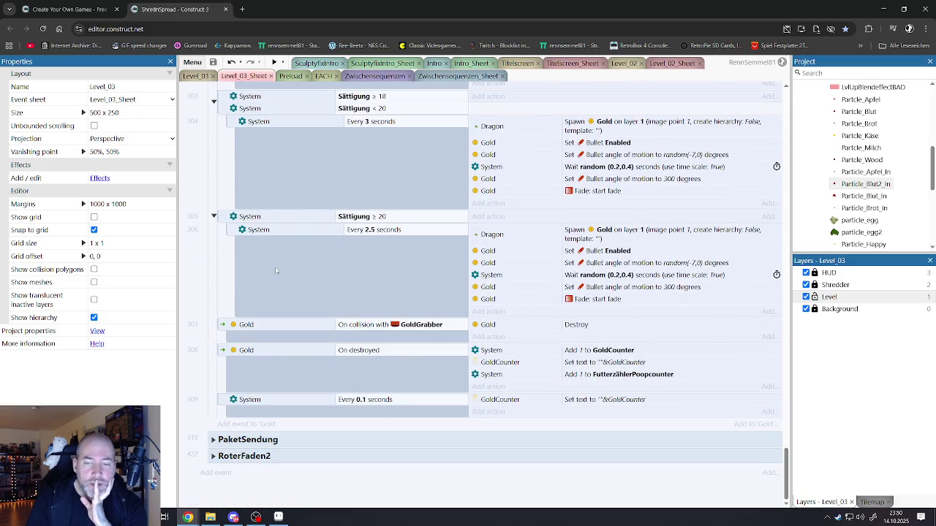
{"action": "scroll", "coordinate": [275, 271], "scroll_direction": "up", "scroll_amount": 15}
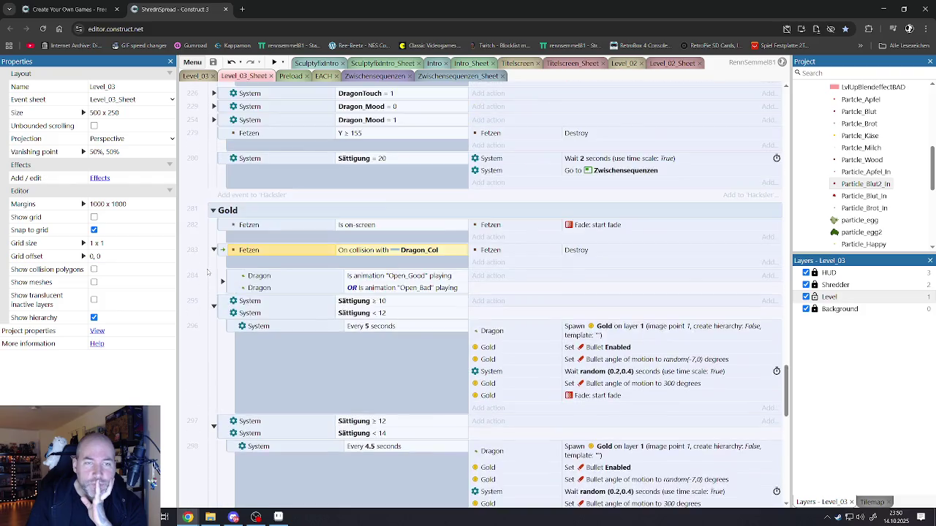
{"action": "scroll", "coordinate": [202, 273], "scroll_direction": "up", "scroll_amount": 15}
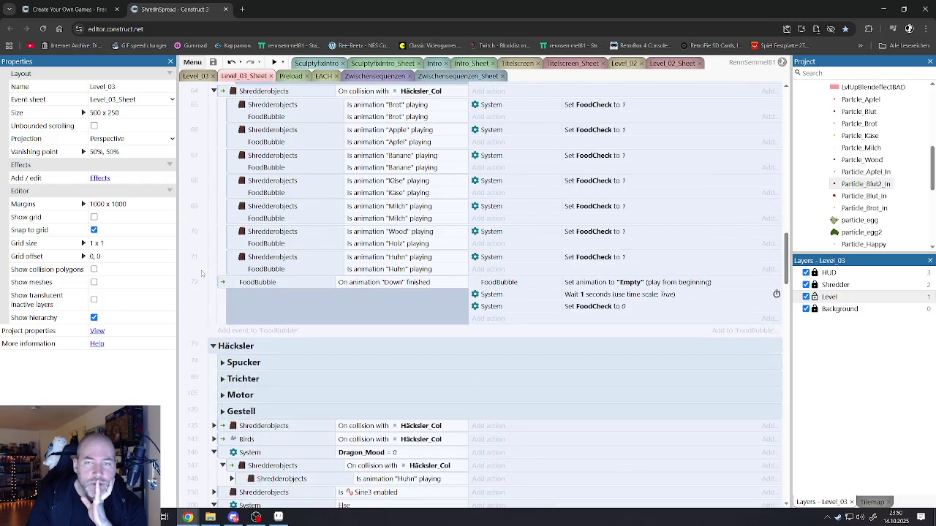
{"action": "scroll", "coordinate": [202, 274], "scroll_direction": "down", "scroll_amount": 4}
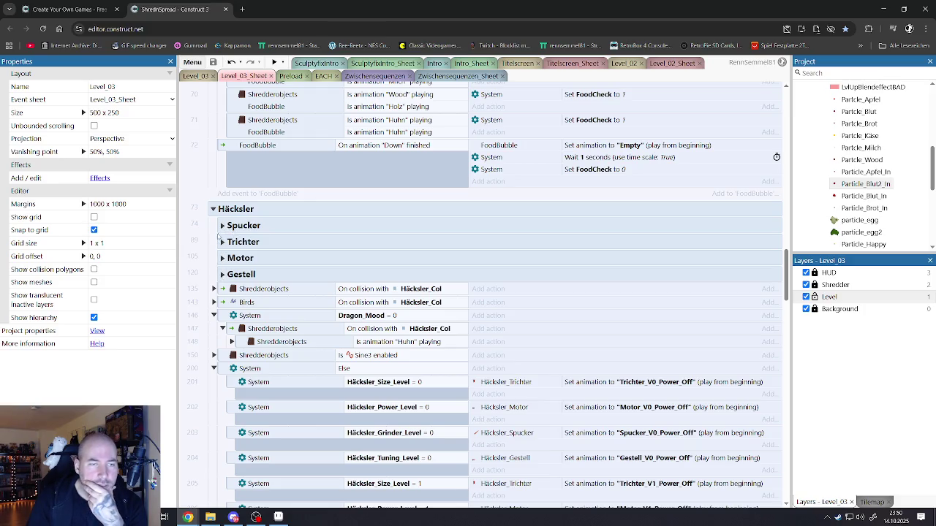
{"action": "left_click", "coordinate": [223, 226]}
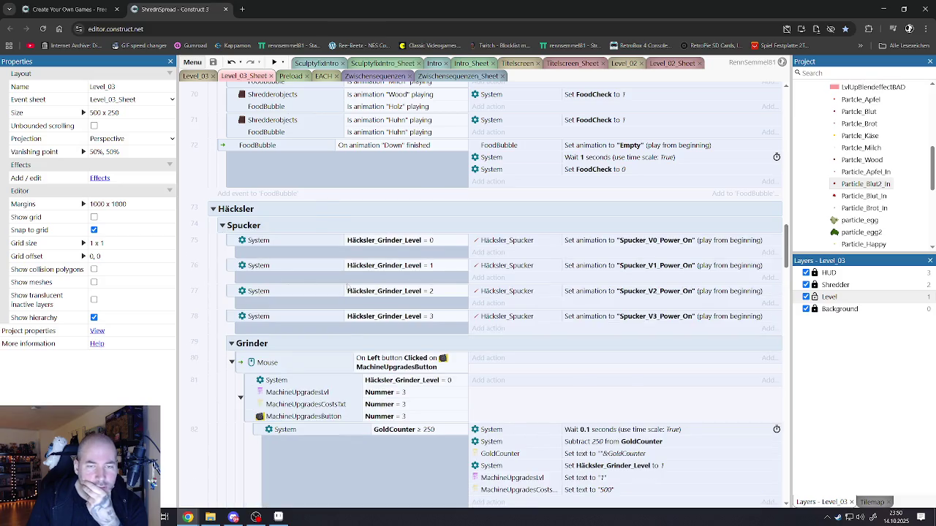
{"action": "scroll", "coordinate": [346, 286], "scroll_direction": "down", "scroll_amount": 5}
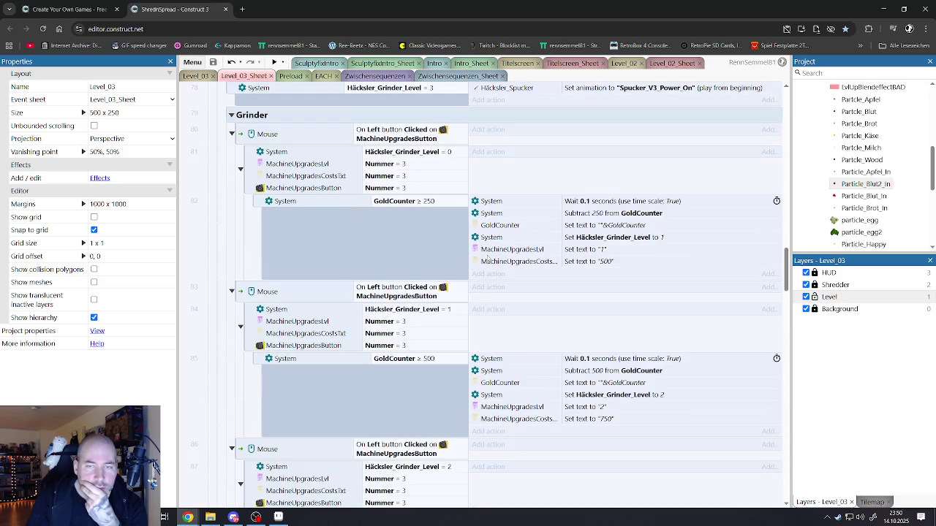
{"action": "scroll", "coordinate": [487, 257], "scroll_direction": "down", "scroll_amount": 4}
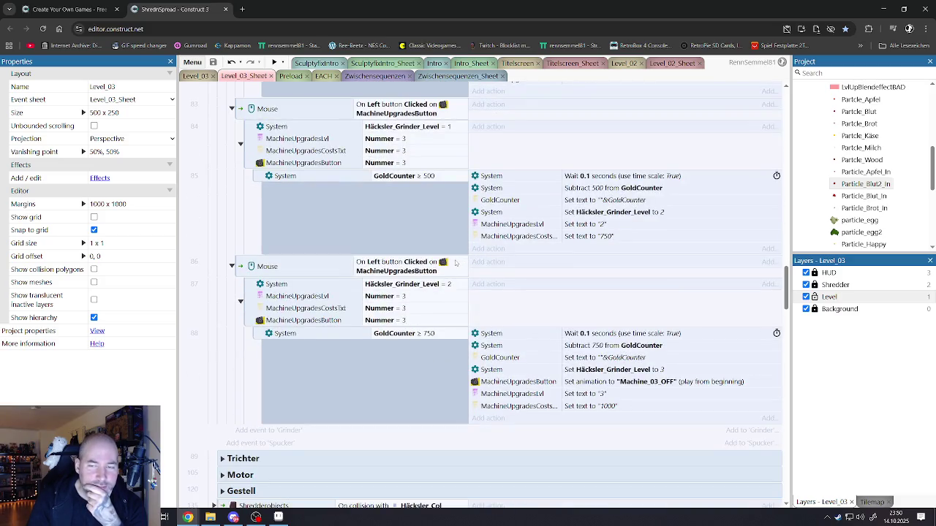
{"action": "scroll", "coordinate": [451, 261], "scroll_direction": "down", "scroll_amount": 3}
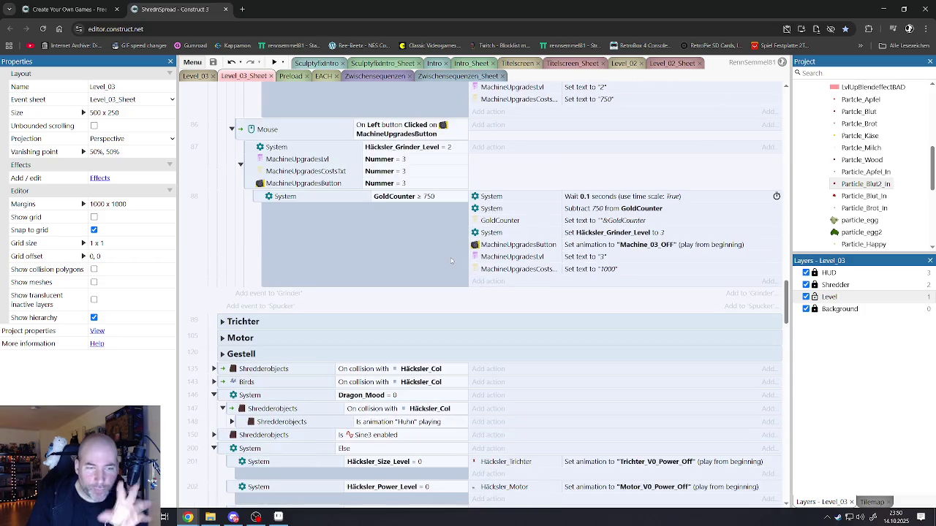
{"action": "scroll", "coordinate": [446, 259], "scroll_direction": "up", "scroll_amount": 9}
{"action": "scroll", "coordinate": [446, 259], "scroll_direction": "up", "scroll_amount": 3}
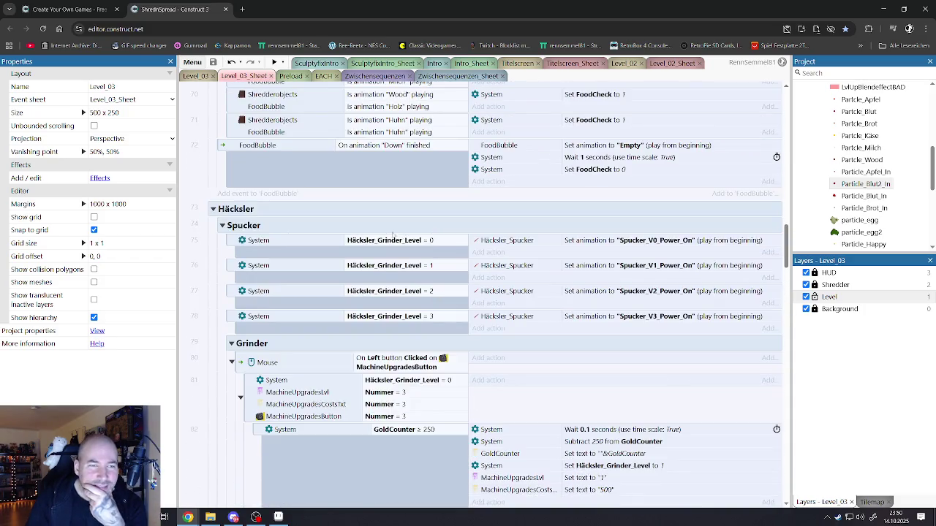
{"action": "scroll", "coordinate": [365, 236], "scroll_direction": "up", "scroll_amount": 1}
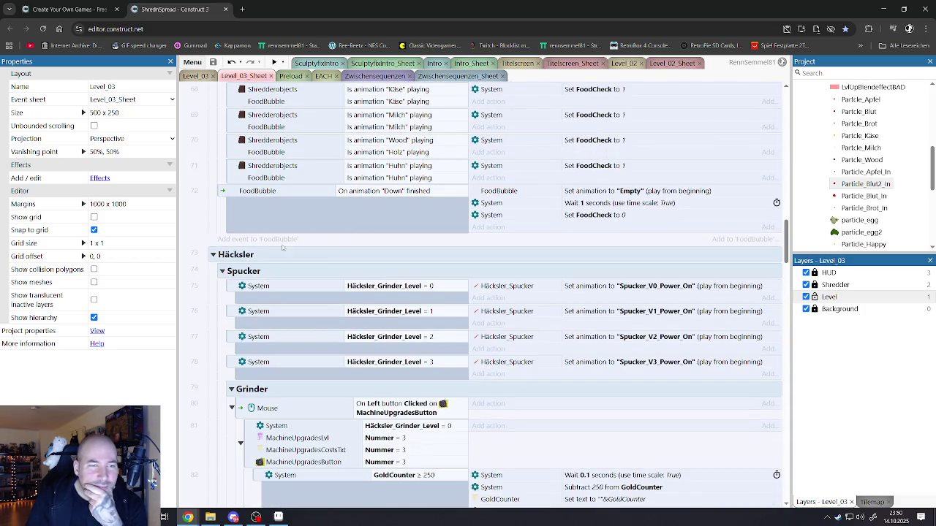
{"action": "left_click", "coordinate": [222, 272]}
{"action": "left_click", "coordinate": [222, 287]}
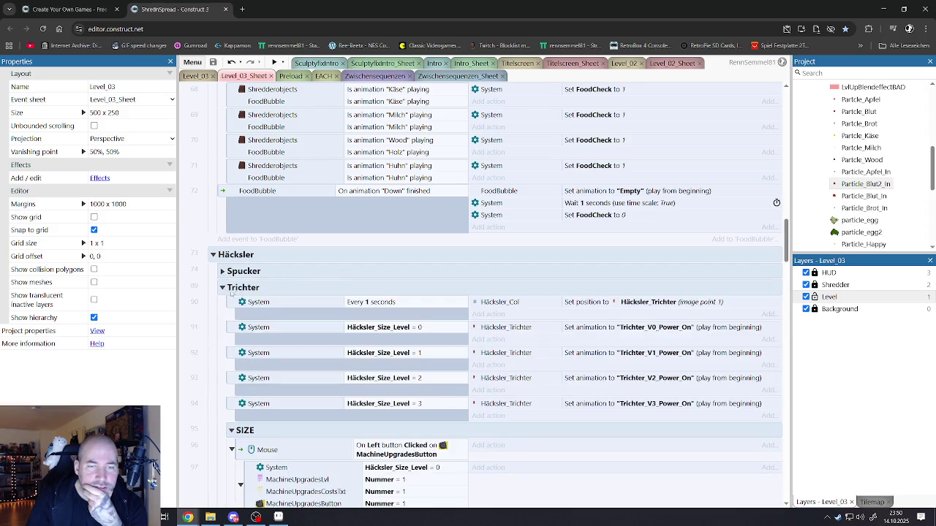
{"action": "scroll", "coordinate": [320, 313], "scroll_direction": "down", "scroll_amount": 1}
{"action": "scroll", "coordinate": [320, 313], "scroll_direction": "down", "scroll_amount": 2}
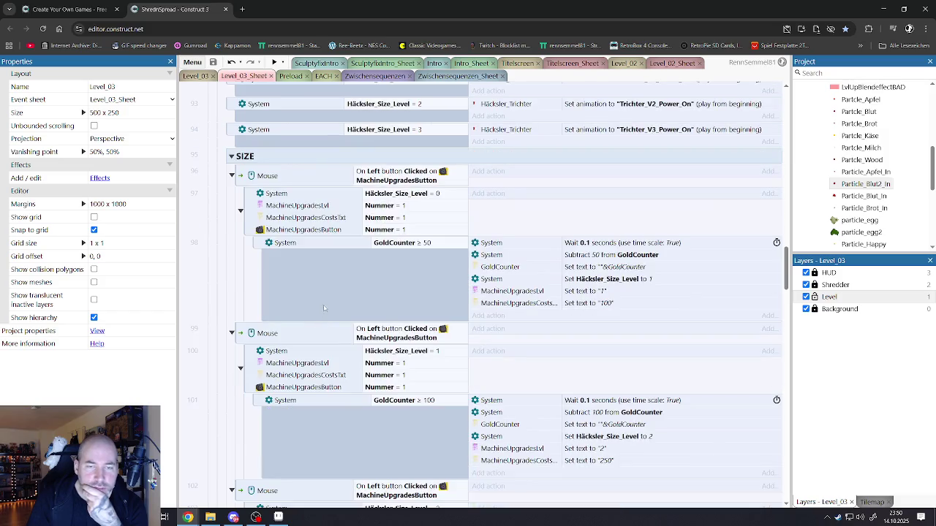
{"action": "scroll", "coordinate": [345, 280], "scroll_direction": "down", "scroll_amount": 1}
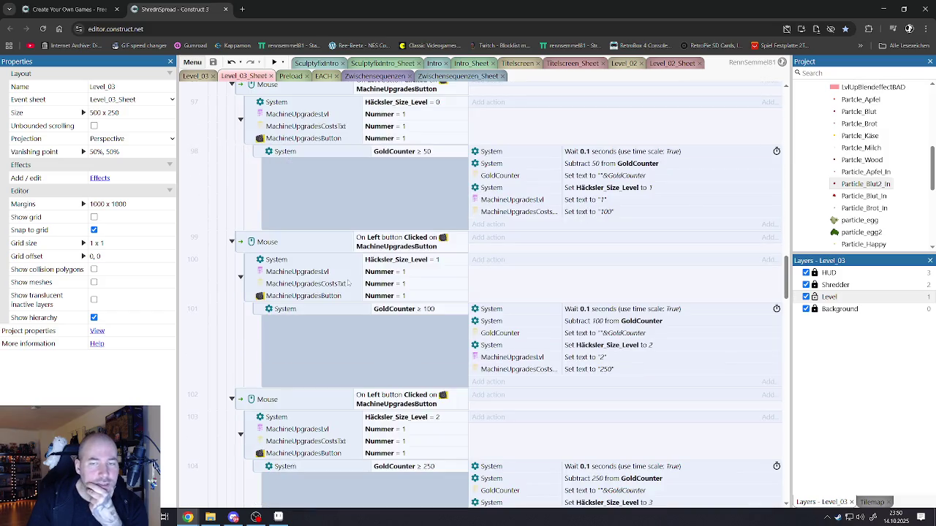
{"action": "scroll", "coordinate": [348, 283], "scroll_direction": "down", "scroll_amount": 3}
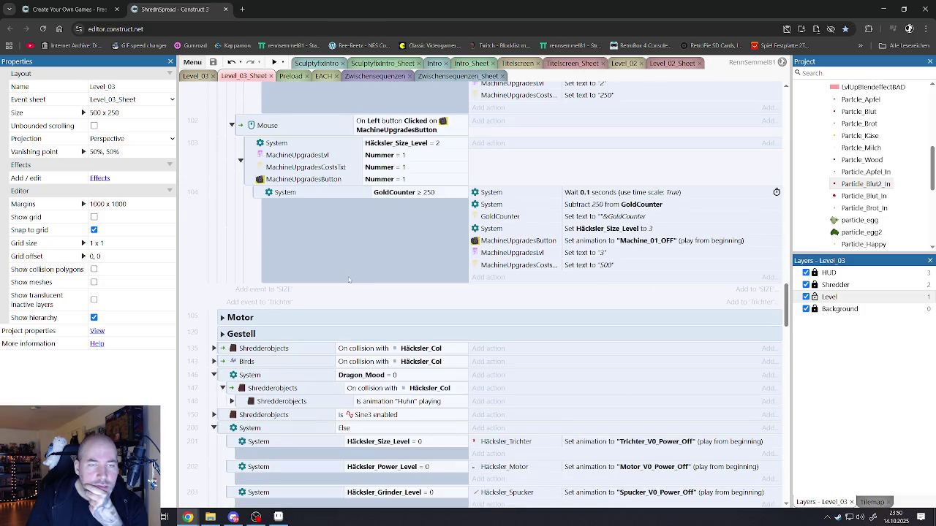
{"action": "scroll", "coordinate": [348, 280], "scroll_direction": "up", "scroll_amount": 8}
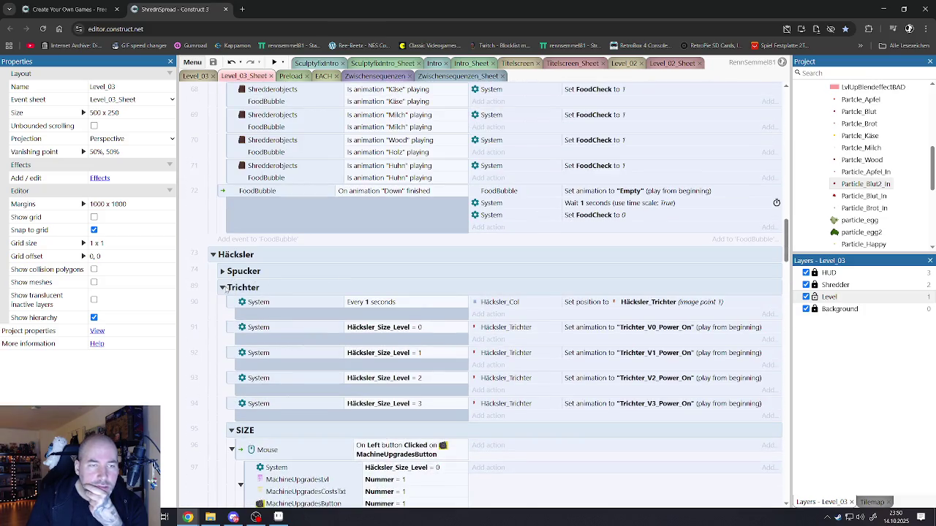
{"action": "left_click", "coordinate": [224, 288]}
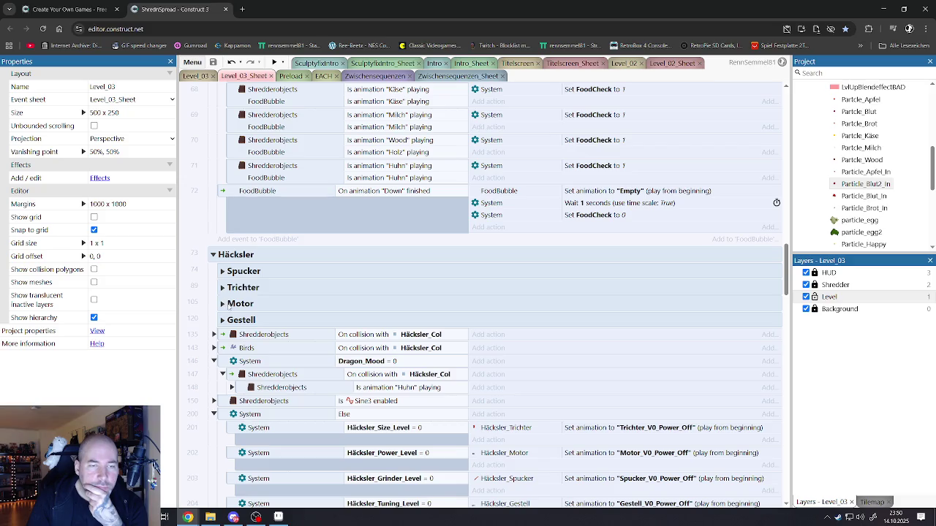
Step: Scroll up and briefly expand event 33's trigger-once sub-event, then collapse it
{"action": "scroll", "coordinate": [242, 304], "scroll_direction": "up", "scroll_amount": 2}
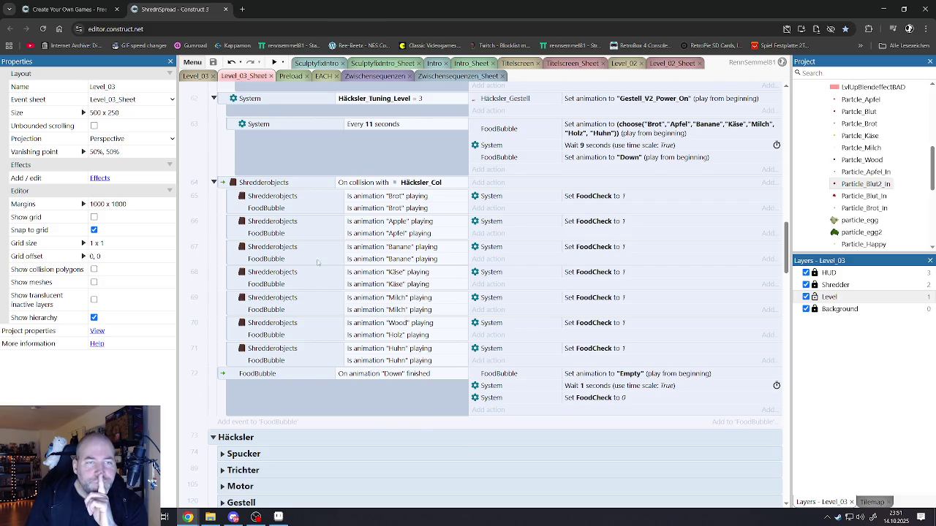
{"action": "scroll", "coordinate": [317, 262], "scroll_direction": "up", "scroll_amount": 4}
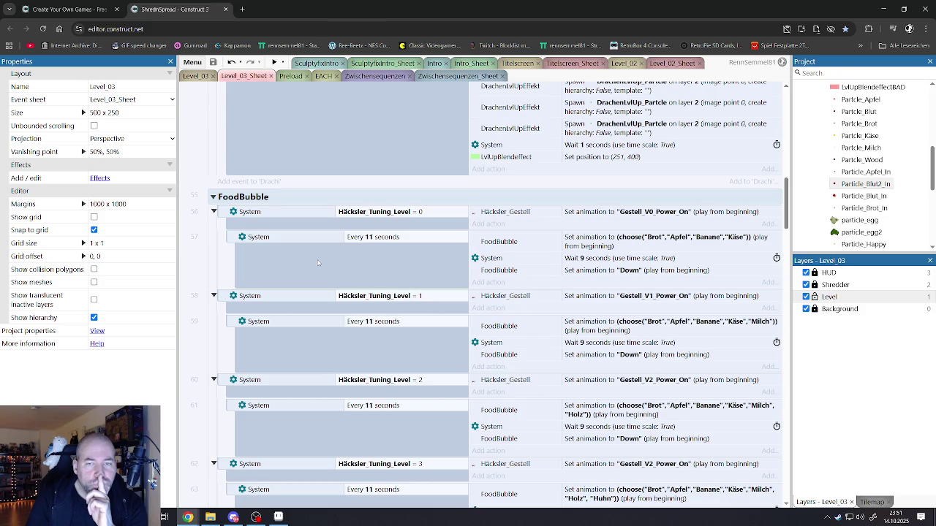
{"action": "scroll", "coordinate": [317, 262], "scroll_direction": "up", "scroll_amount": 3}
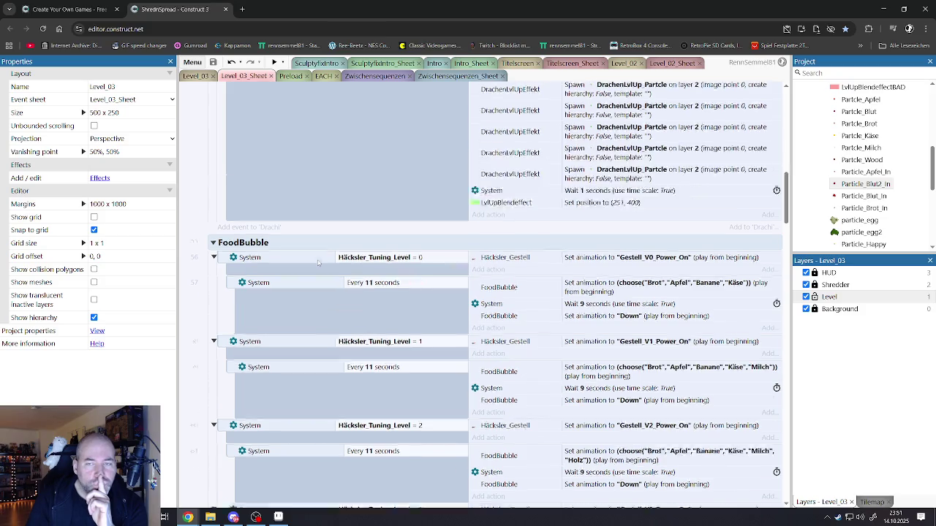
{"action": "scroll", "coordinate": [318, 262], "scroll_direction": "up", "scroll_amount": 2}
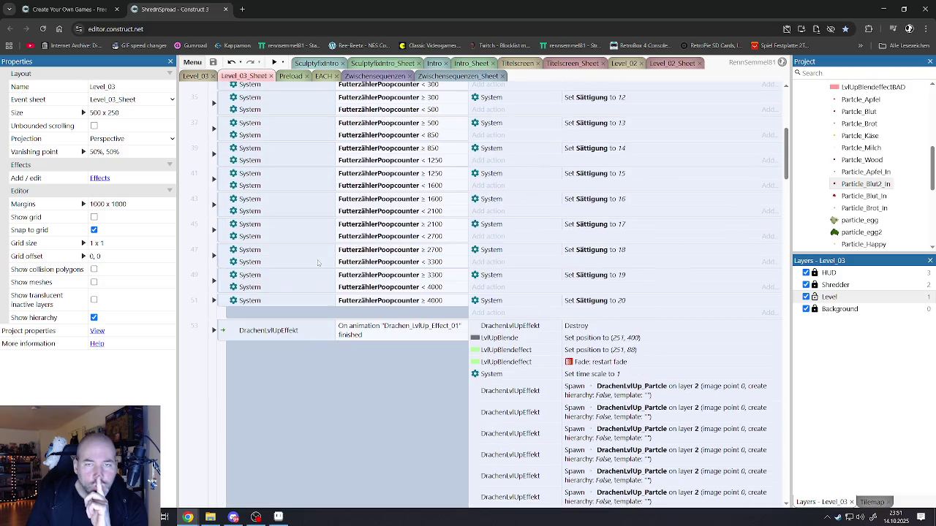
{"action": "scroll", "coordinate": [317, 263], "scroll_direction": "up", "scroll_amount": 3}
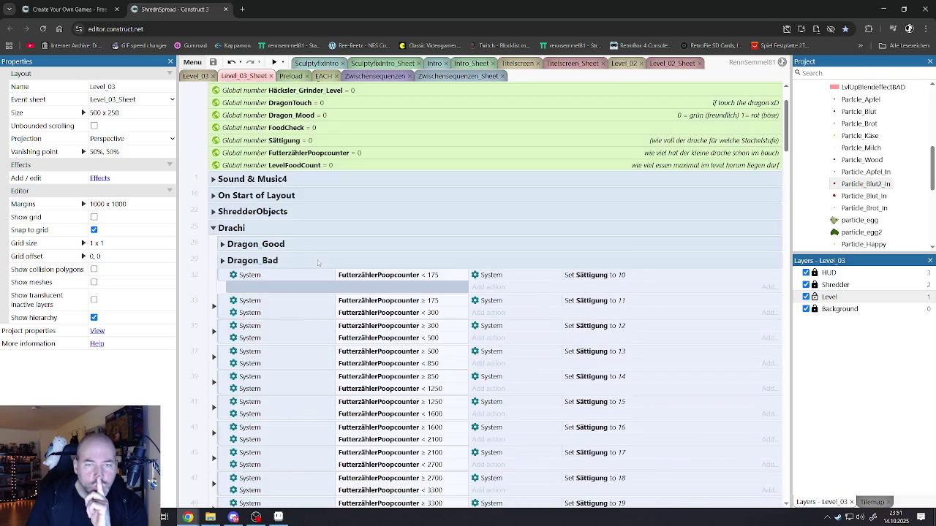
{"action": "left_click", "coordinate": [213, 306]}
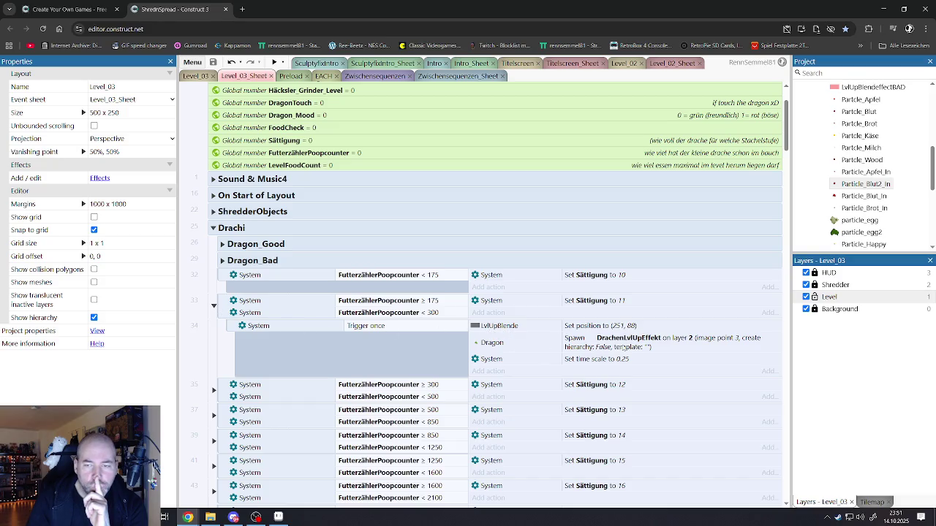
{"action": "left_click", "coordinate": [213, 307]}
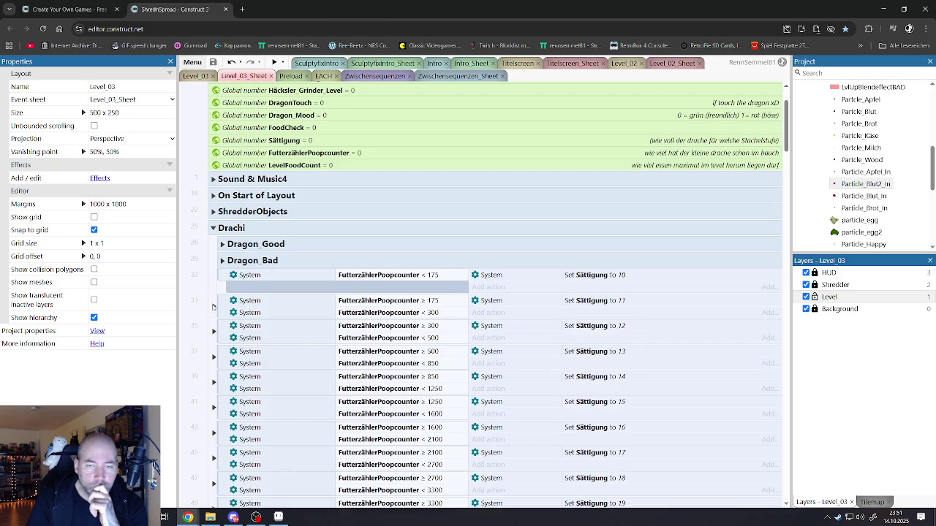
Step: Toggle the Dragon_Good, Drachi, ShredderObjects and On Start of Layout groups, then scroll to the Häcksler events
{"action": "left_click", "coordinate": [223, 246]}
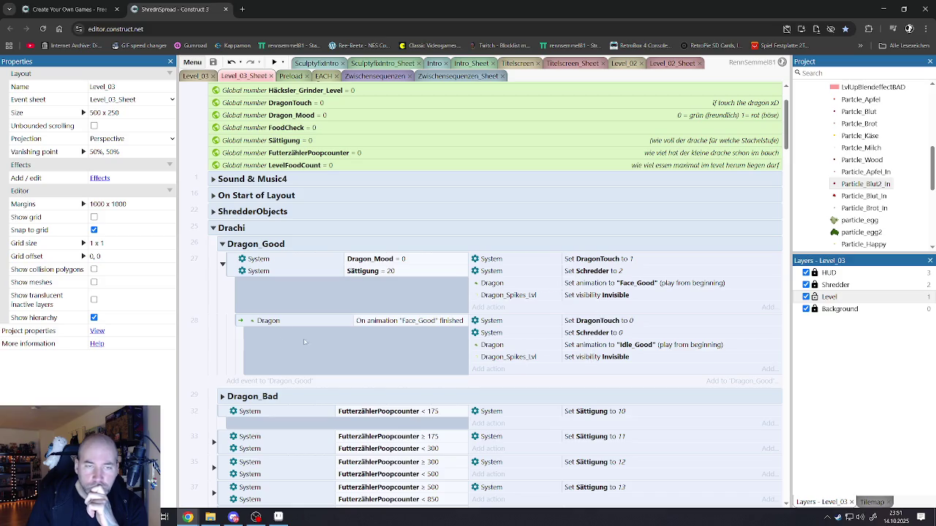
{"action": "left_click", "coordinate": [213, 228]}
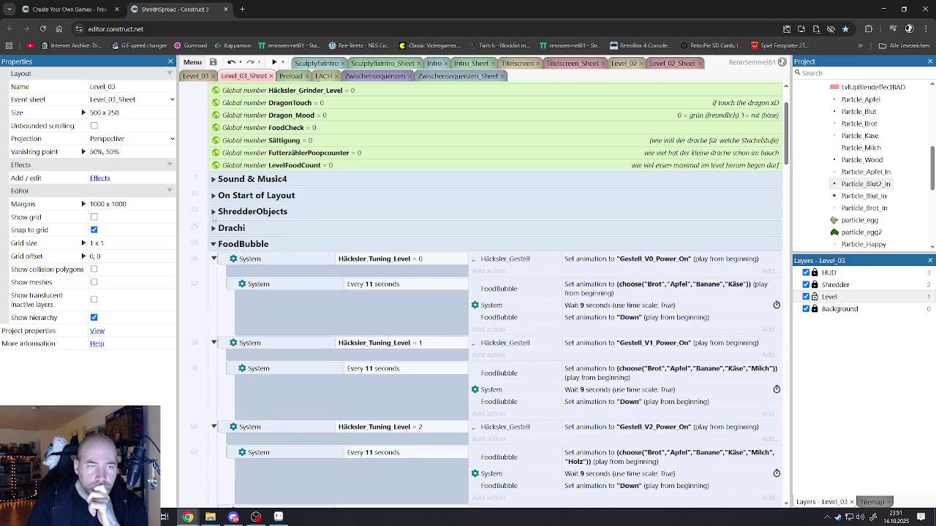
{"action": "left_click", "coordinate": [213, 211]}
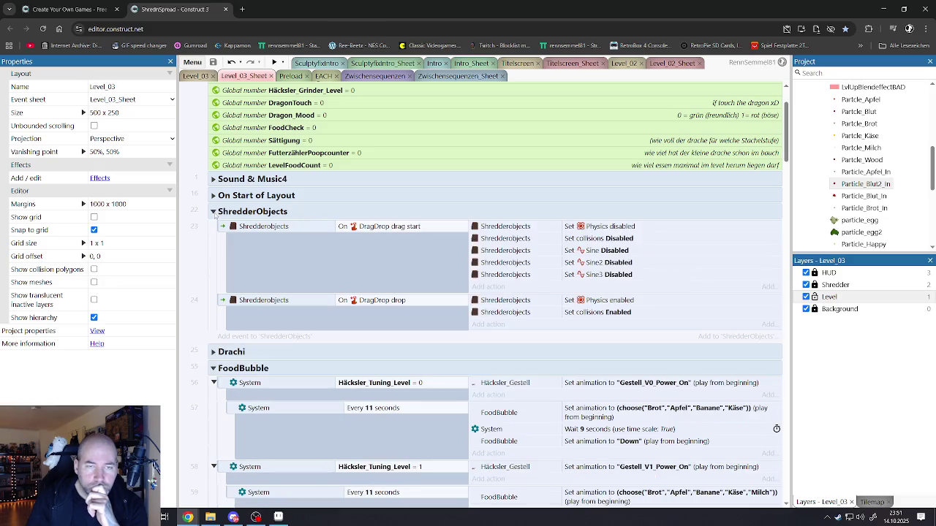
{"action": "left_click", "coordinate": [212, 211]}
{"action": "left_click", "coordinate": [213, 195]}
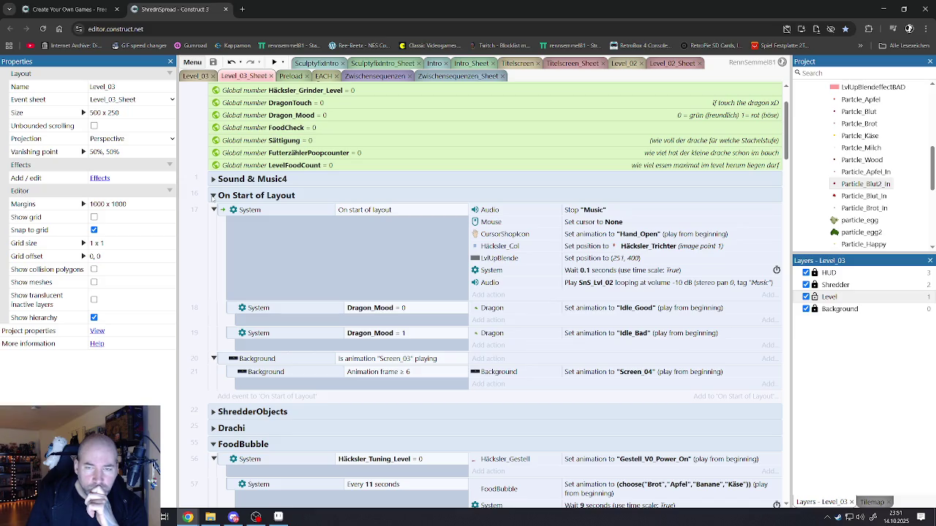
{"action": "left_click", "coordinate": [213, 195]}
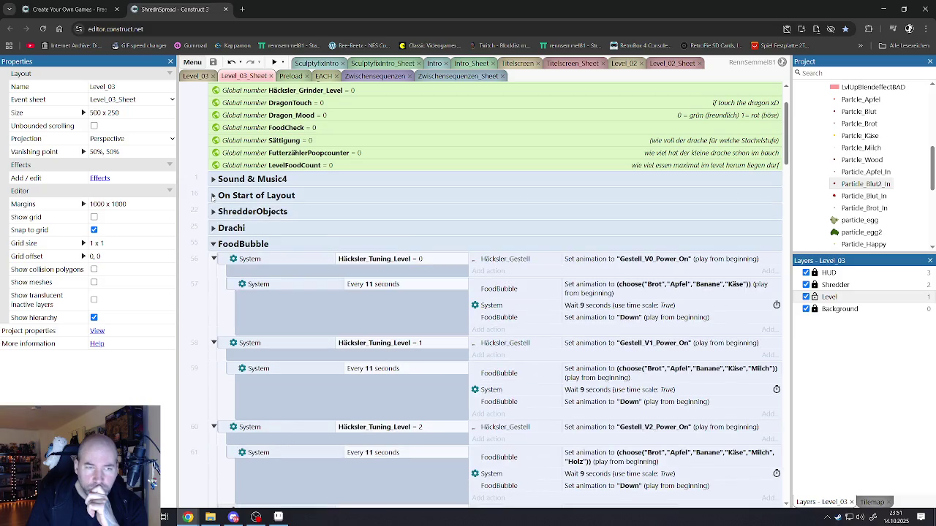
{"action": "scroll", "coordinate": [228, 242], "scroll_direction": "down", "scroll_amount": 10}
{"action": "scroll", "coordinate": [228, 254], "scroll_direction": "down", "scroll_amount": 3}
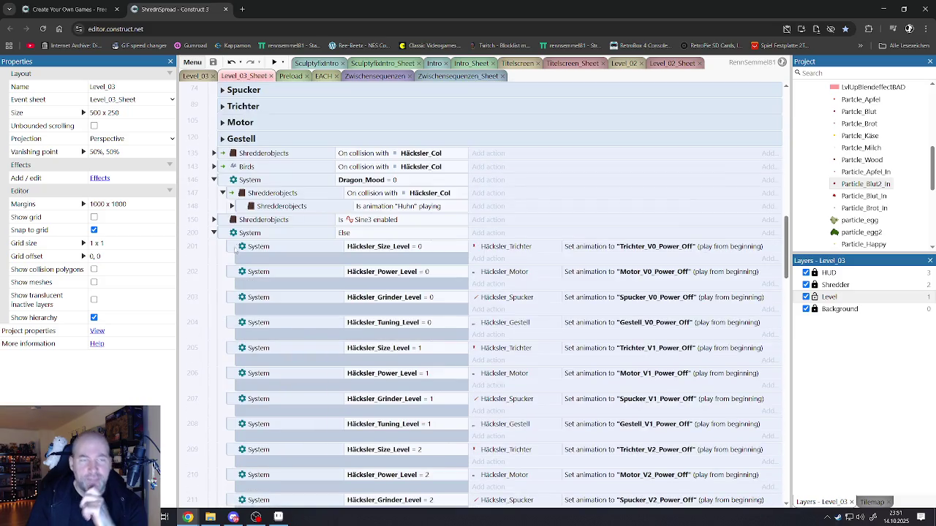
Step: Expand the Birds and Shredderobjects collision events with Häcksler_Col
{"action": "left_click", "coordinate": [214, 167]}
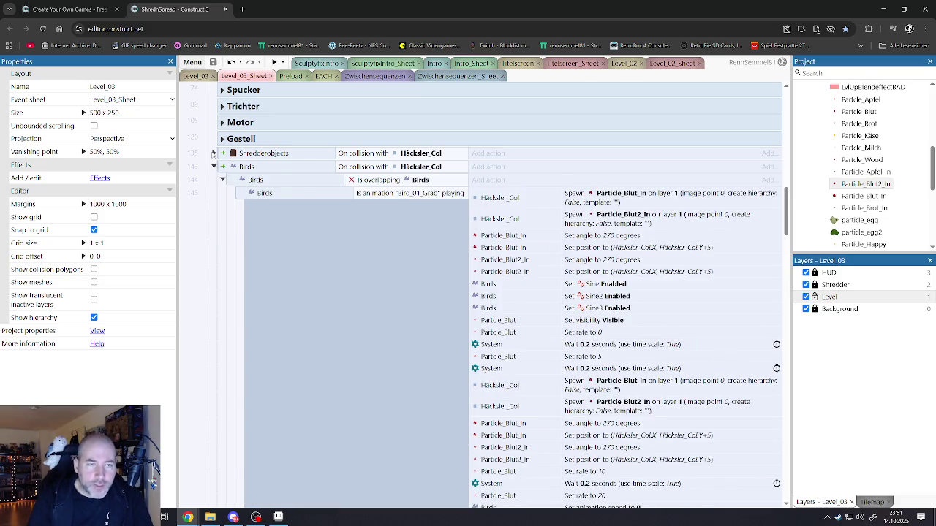
{"action": "left_click", "coordinate": [213, 153]}
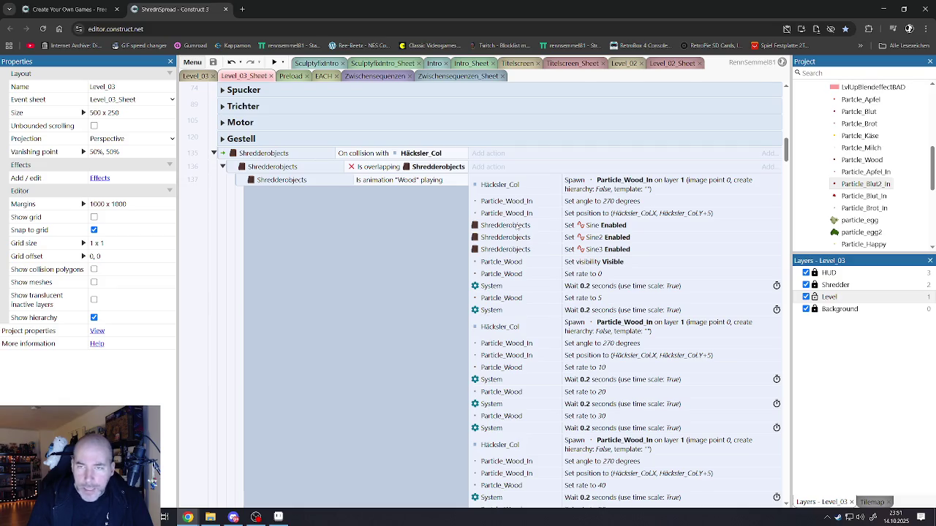
{"action": "scroll", "coordinate": [521, 230], "scroll_direction": "down", "scroll_amount": 2}
{"action": "scroll", "coordinate": [522, 231], "scroll_direction": "down", "scroll_amount": 10}
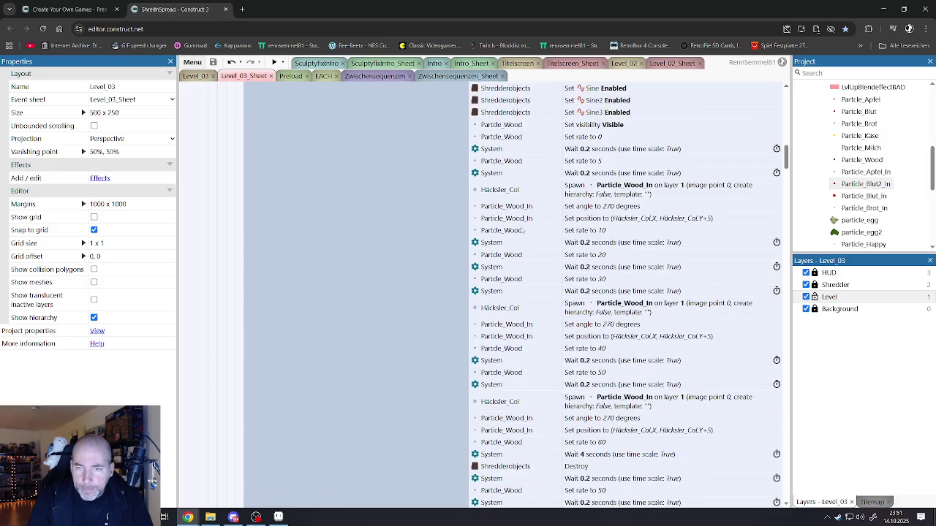
{"action": "scroll", "coordinate": [520, 248], "scroll_direction": "up", "scroll_amount": 3}
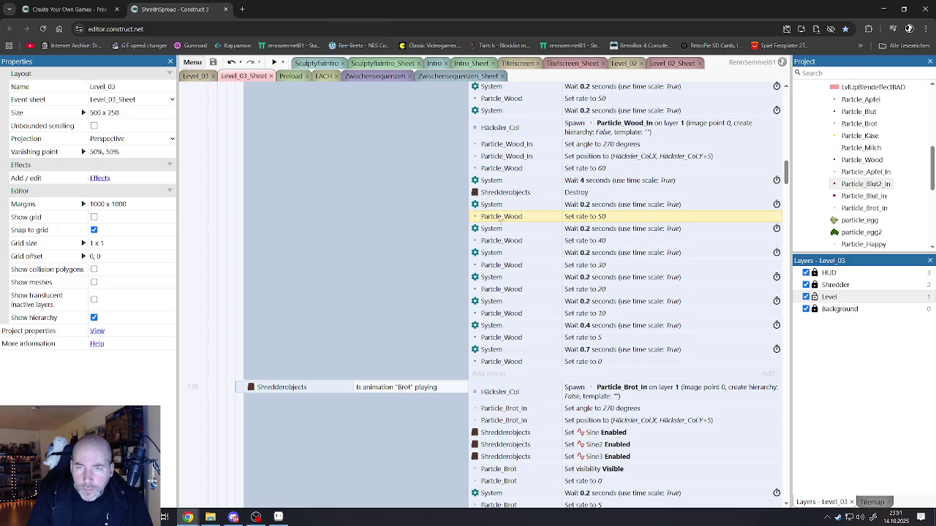
Step: Select the Particle_Wood 'Set rate to 40' action and scroll through the Wood and Brot spawn sequences
{"action": "left_click", "coordinate": [505, 244]}
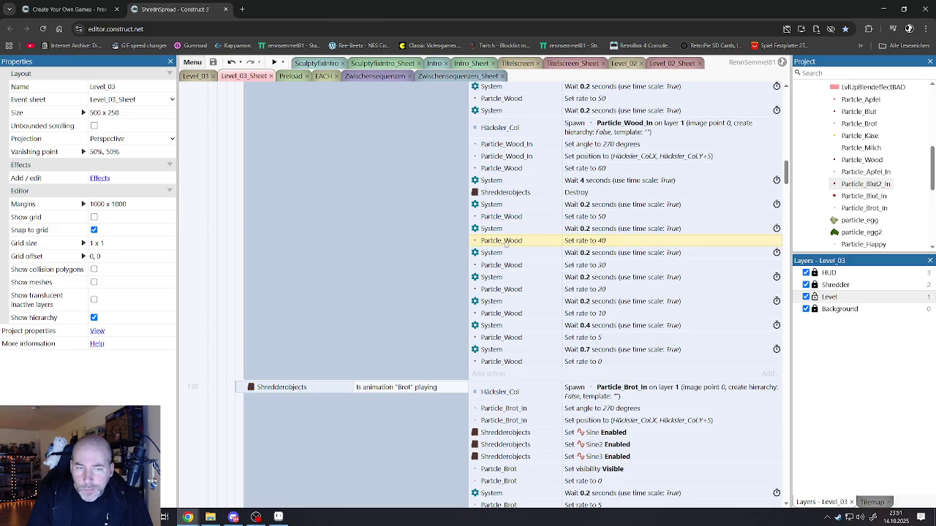
{"action": "scroll", "coordinate": [504, 244], "scroll_direction": "down", "scroll_amount": 3}
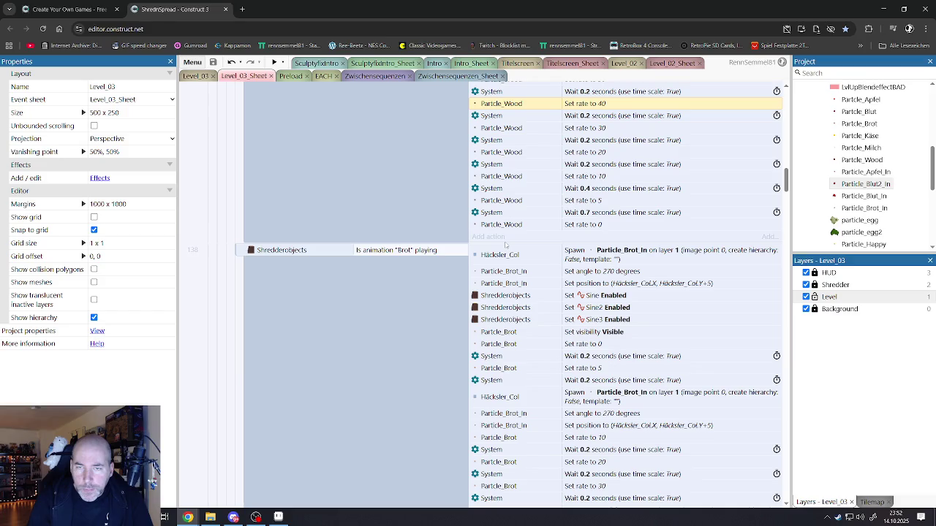
{"action": "scroll", "coordinate": [506, 245], "scroll_direction": "down", "scroll_amount": 2}
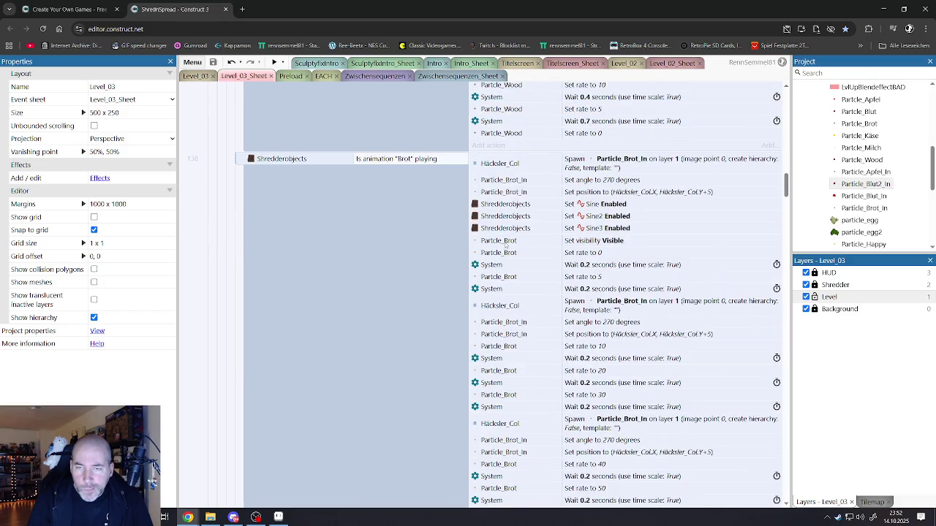
{"action": "scroll", "coordinate": [504, 242], "scroll_direction": "up", "scroll_amount": 3}
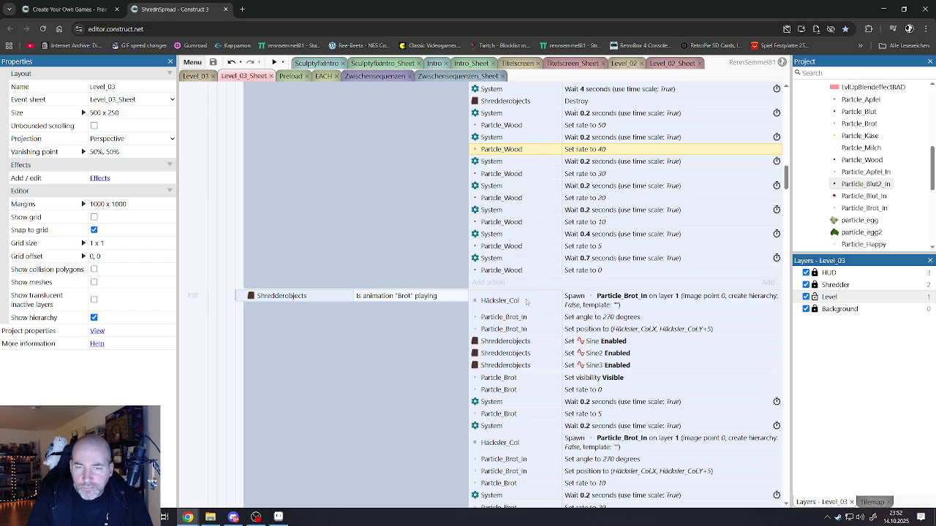
{"action": "scroll", "coordinate": [526, 302], "scroll_direction": "up", "scroll_amount": 2}
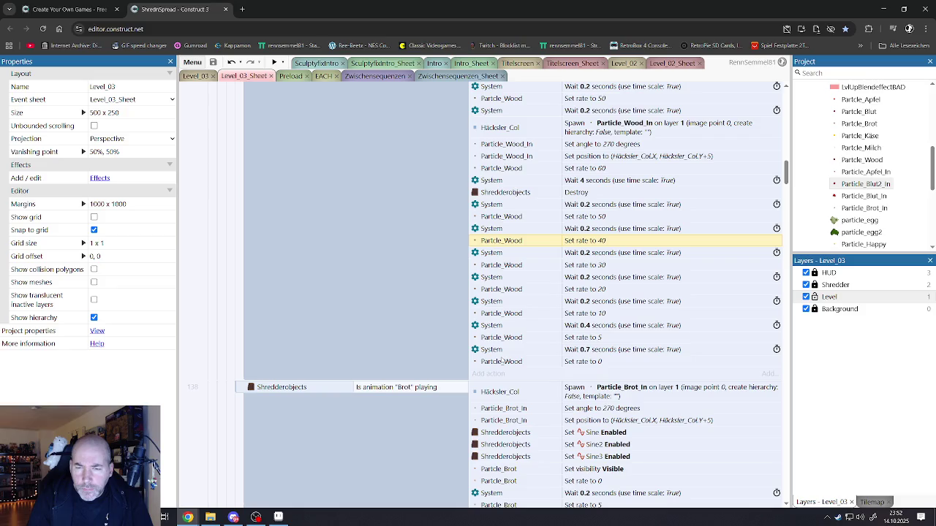
{"action": "scroll", "coordinate": [501, 362], "scroll_direction": "up", "scroll_amount": 2}
{"action": "scroll", "coordinate": [502, 359], "scroll_direction": "up", "scroll_amount": 1}
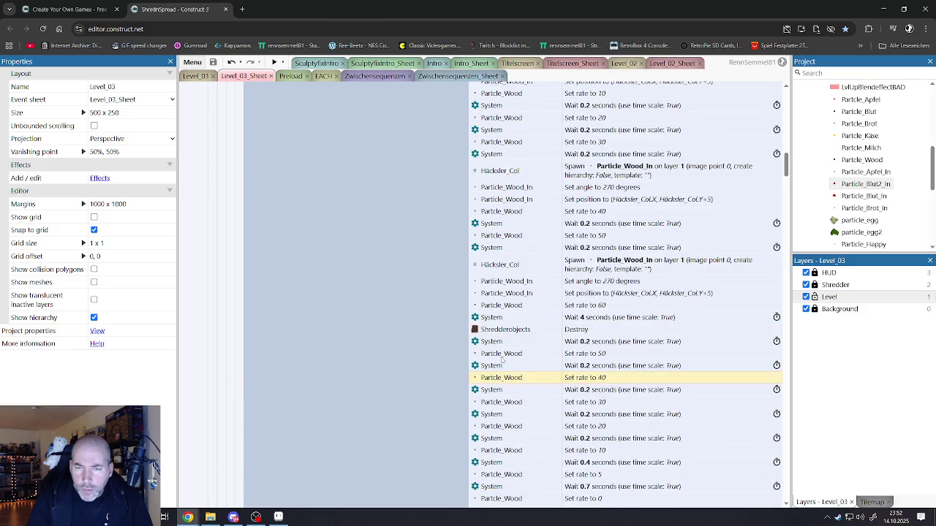
{"action": "scroll", "coordinate": [502, 360], "scroll_direction": "up", "scroll_amount": 1}
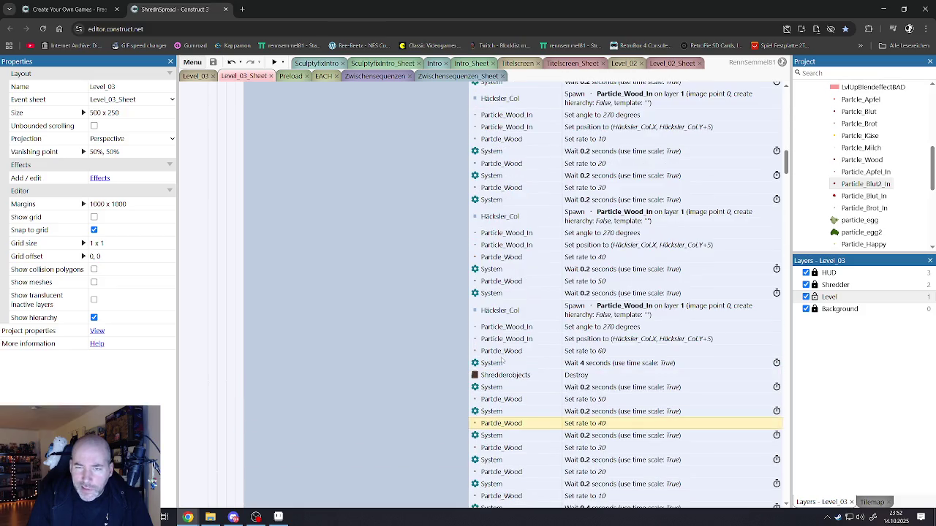
{"action": "scroll", "coordinate": [501, 360], "scroll_direction": "up", "scroll_amount": 1}
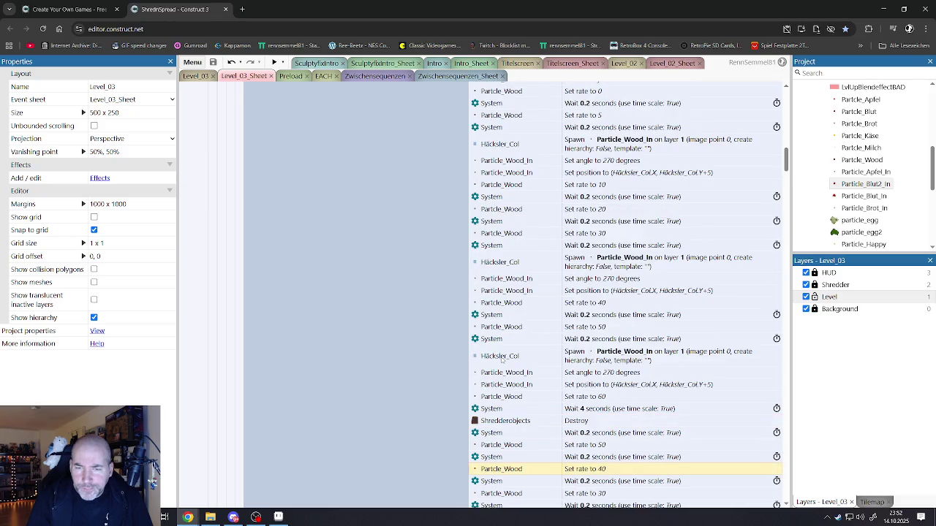
{"action": "scroll", "coordinate": [501, 360], "scroll_direction": "up", "scroll_amount": 1}
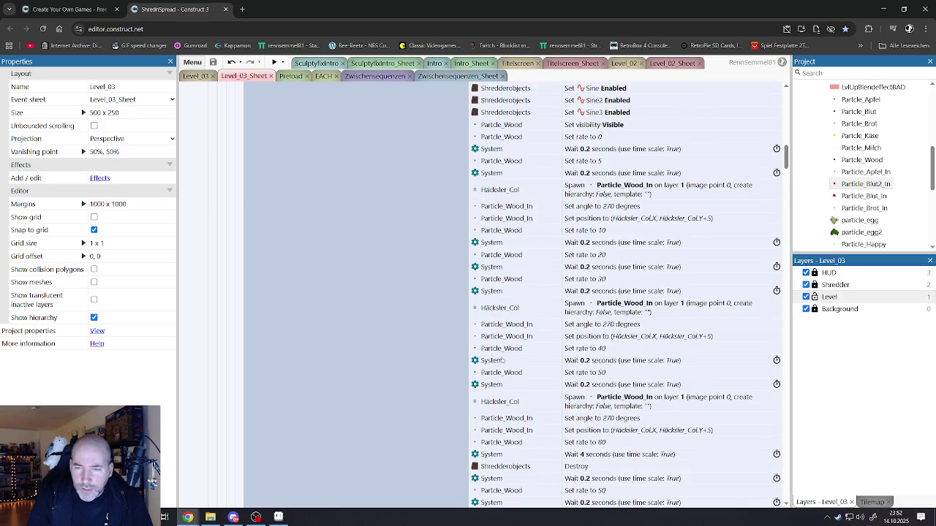
{"action": "scroll", "coordinate": [502, 360], "scroll_direction": "up", "scroll_amount": 4}
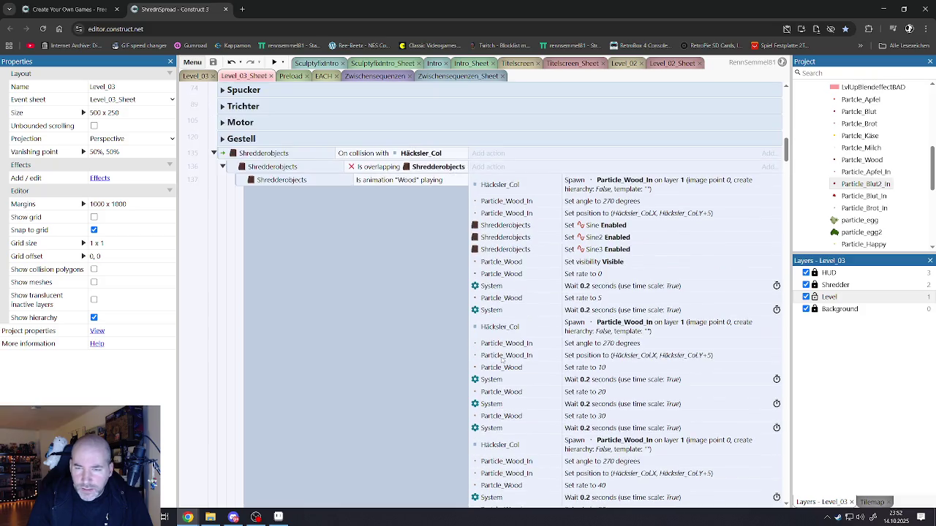
{"action": "scroll", "coordinate": [502, 360], "scroll_direction": "up", "scroll_amount": 1}
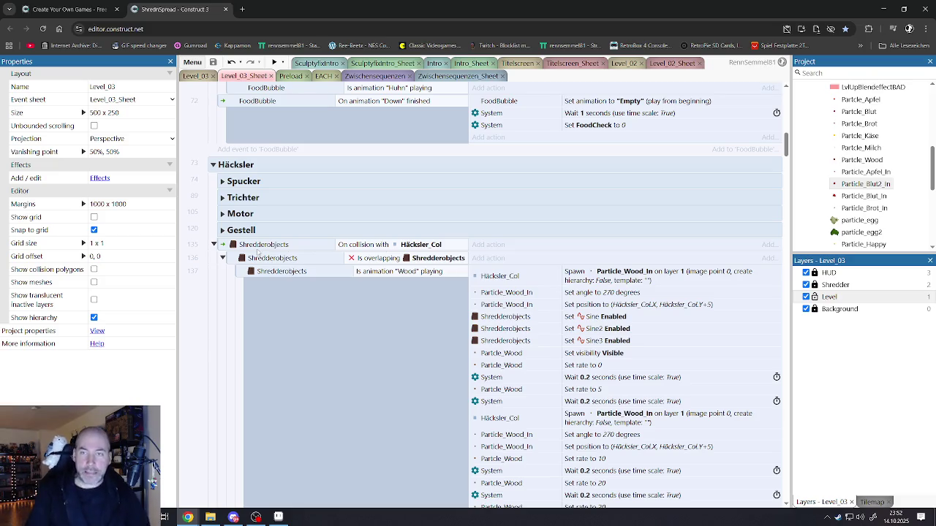
{"action": "scroll", "coordinate": [344, 234], "scroll_direction": "up", "scroll_amount": 3}
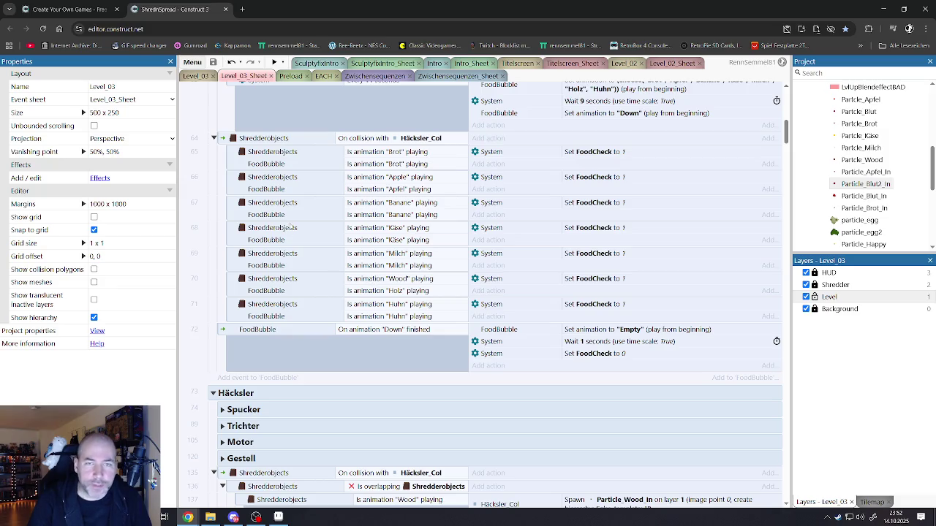
{"action": "scroll", "coordinate": [290, 227], "scroll_direction": "down", "scroll_amount": 10}
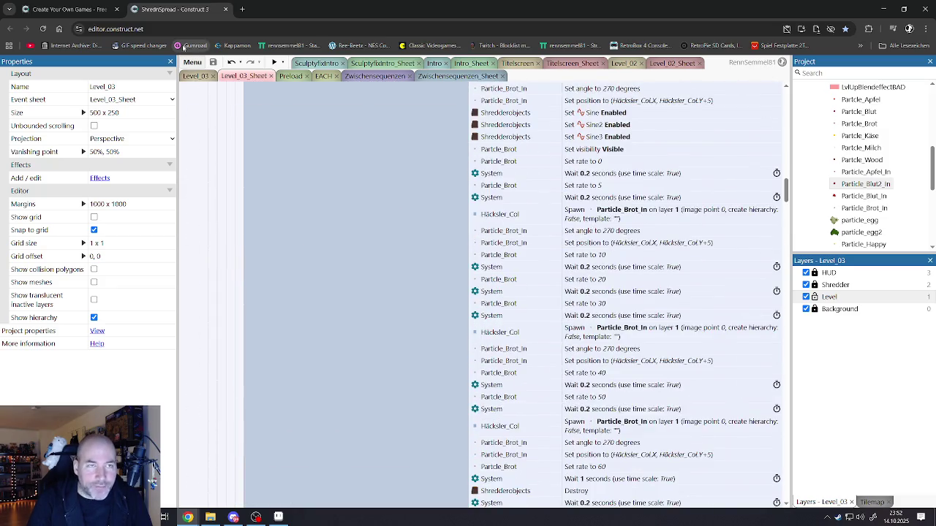
Step: Switch to the EACH event sheet and scroll through its events
{"action": "left_click", "coordinate": [327, 79]}
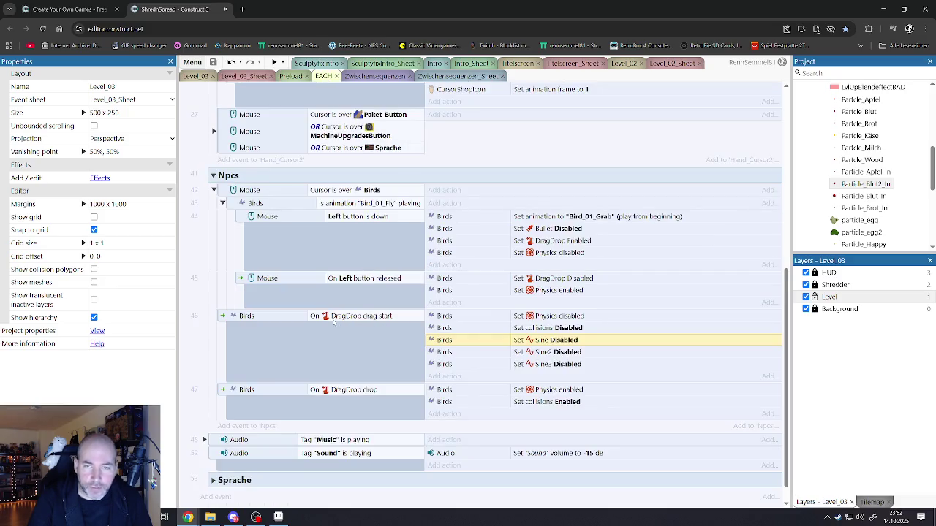
{"action": "scroll", "coordinate": [332, 324], "scroll_direction": "down", "scroll_amount": 1}
{"action": "scroll", "coordinate": [278, 348], "scroll_direction": "up", "scroll_amount": 6}
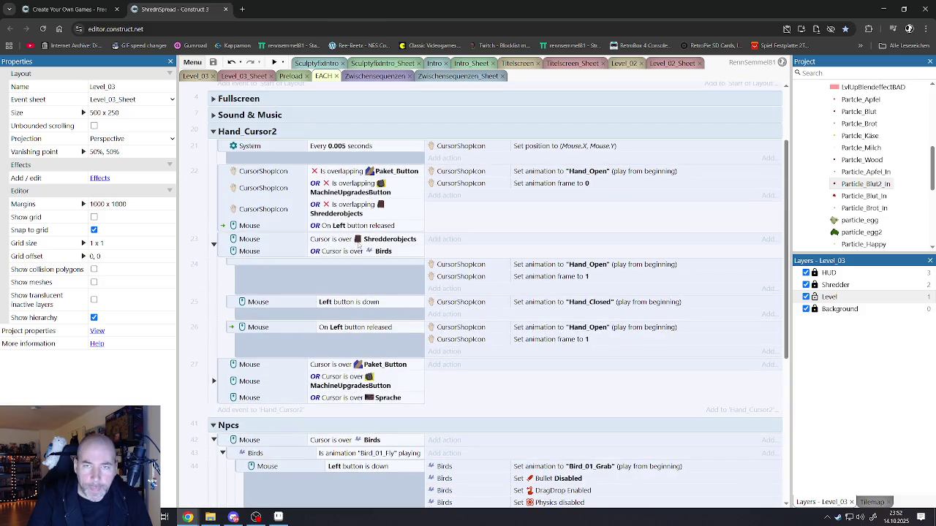
{"action": "scroll", "coordinate": [359, 246], "scroll_direction": "up", "scroll_amount": 2}
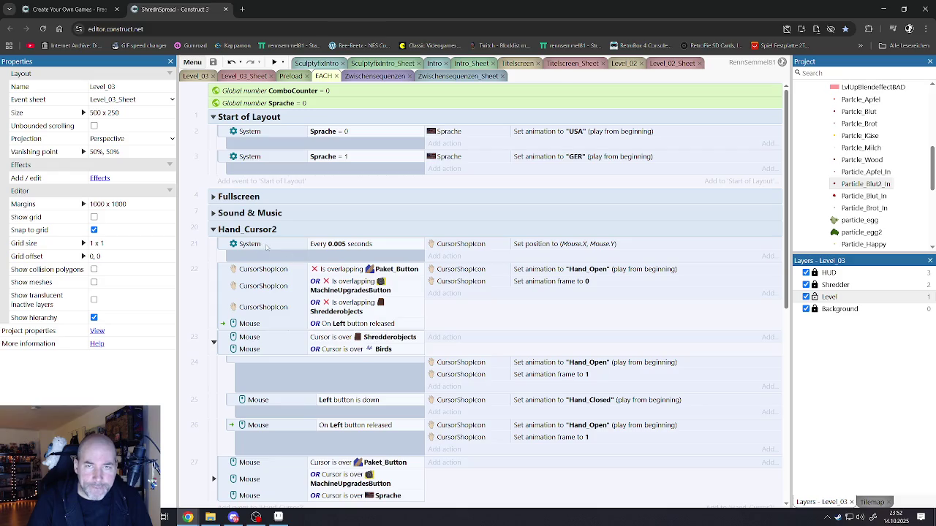
{"action": "scroll", "coordinate": [269, 247], "scroll_direction": "down", "scroll_amount": 1}
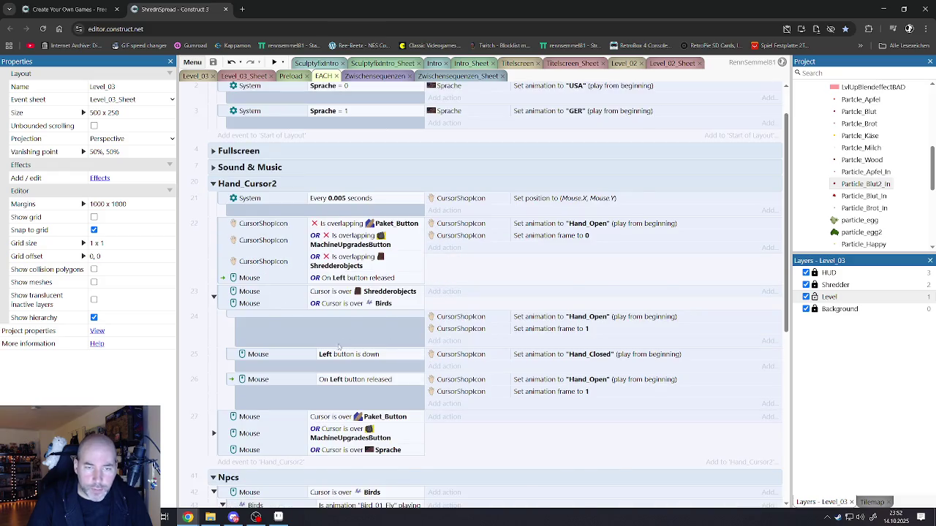
{"action": "scroll", "coordinate": [338, 347], "scroll_direction": "down", "scroll_amount": 1}
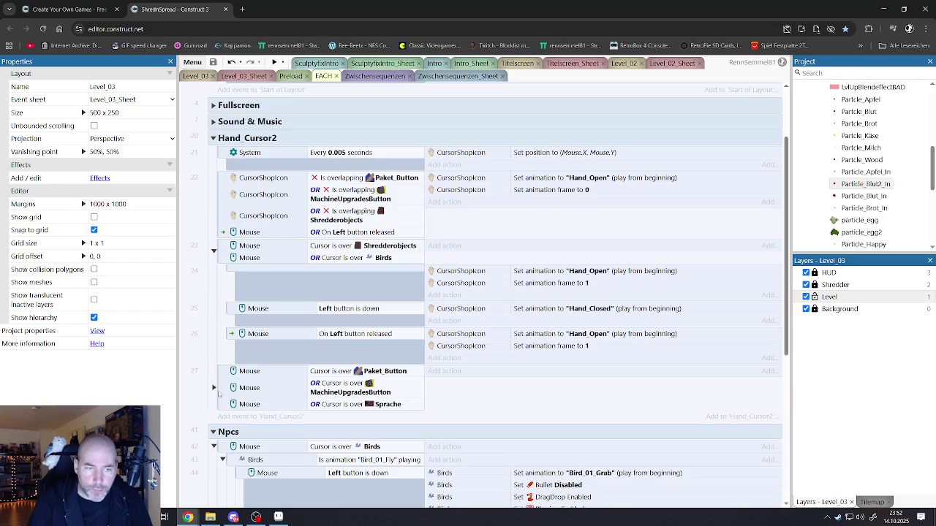
Step: Expand event 27, event 30's upgrade buttons, and the Nummer = 5 and Nummer = 6 sub-events
{"action": "left_click", "coordinate": [214, 388]}
{"action": "scroll", "coordinate": [305, 386], "scroll_direction": "down", "scroll_amount": 3}
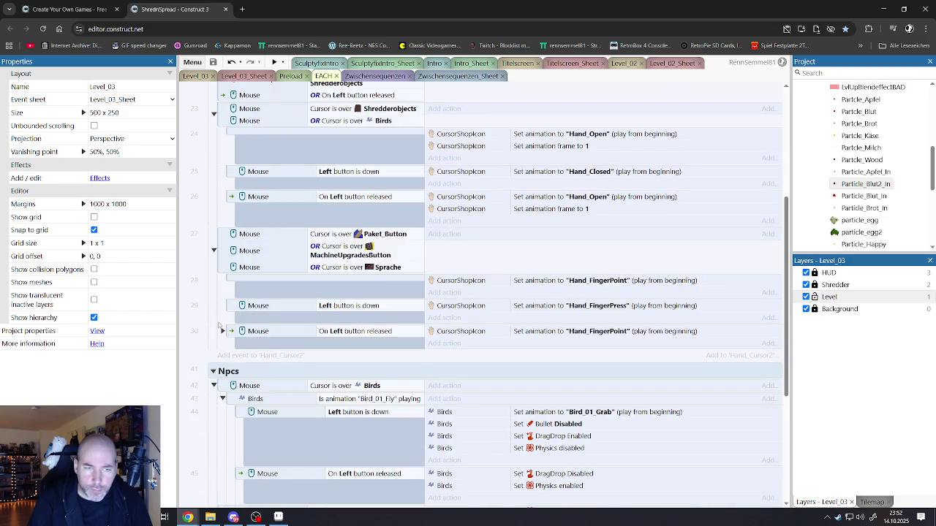
{"action": "left_click", "coordinate": [222, 330]}
{"action": "scroll", "coordinate": [335, 340], "scroll_direction": "down", "scroll_amount": 2}
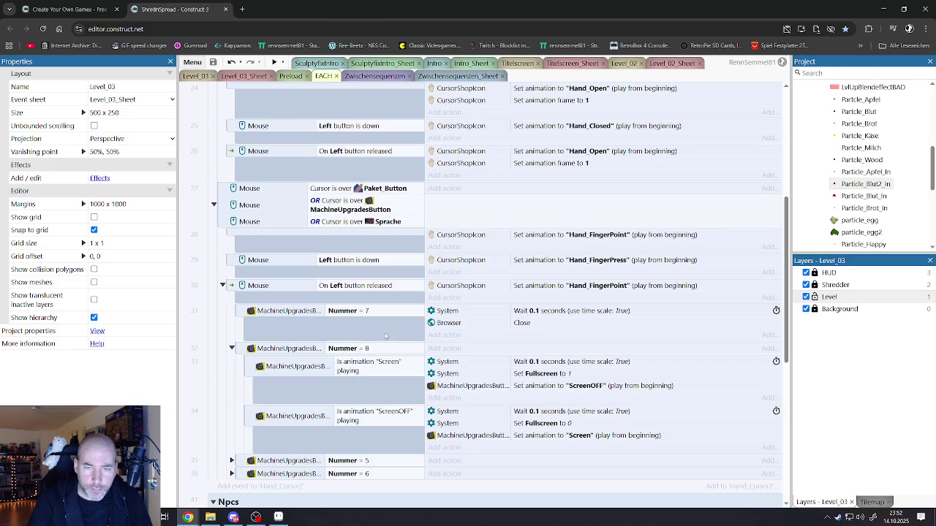
{"action": "scroll", "coordinate": [351, 311], "scroll_direction": "up", "scroll_amount": 3}
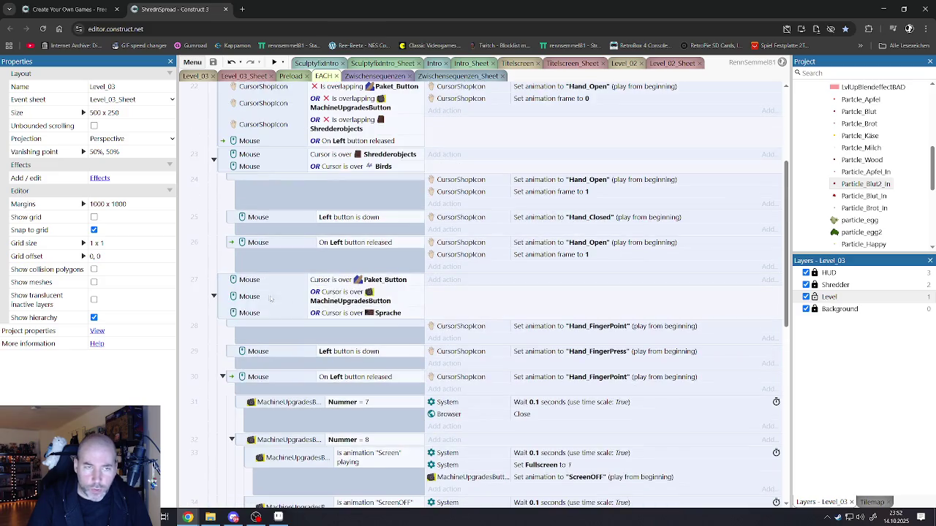
{"action": "scroll", "coordinate": [246, 329], "scroll_direction": "down", "scroll_amount": 4}
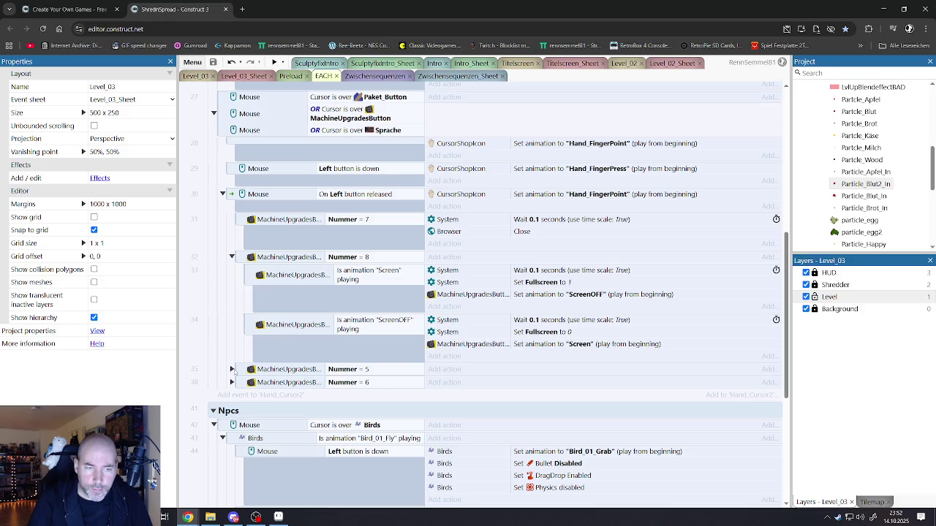
{"action": "left_click", "coordinate": [232, 369]}
{"action": "left_click", "coordinate": [232, 482]}
{"action": "scroll", "coordinate": [315, 410], "scroll_direction": "down", "scroll_amount": 3}
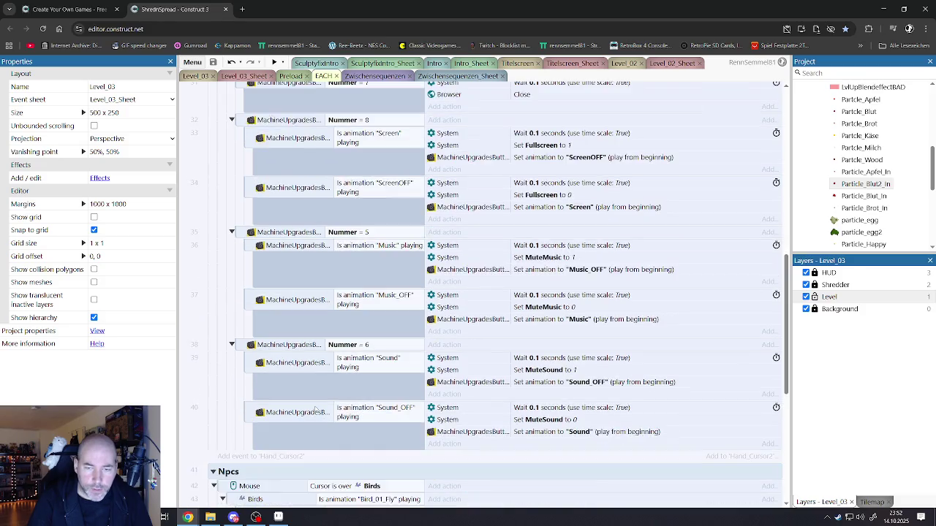
{"action": "scroll", "coordinate": [315, 410], "scroll_direction": "up", "scroll_amount": 6}
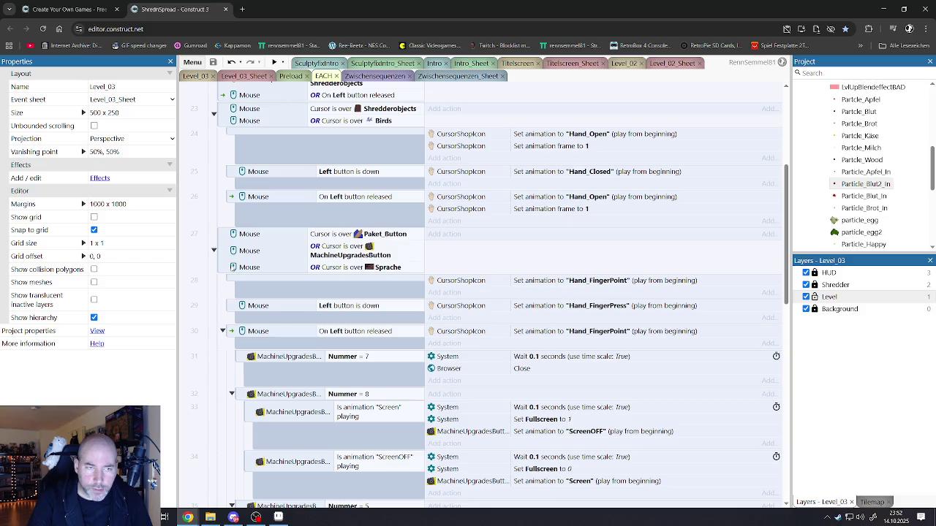
Step: Fold event 27 and the Hand_Cursor2 group, then return to Level_03_Sheet
{"action": "left_click", "coordinate": [221, 261]}
{"action": "left_click", "coordinate": [214, 250]}
{"action": "scroll", "coordinate": [229, 248], "scroll_direction": "up", "scroll_amount": 4}
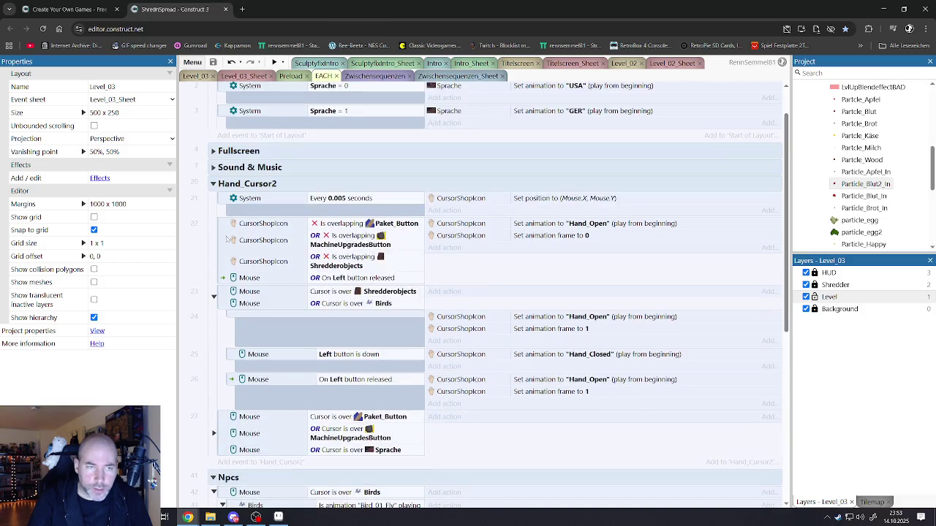
{"action": "left_click", "coordinate": [213, 185]}
{"action": "scroll", "coordinate": [314, 292], "scroll_direction": "down", "scroll_amount": 1}
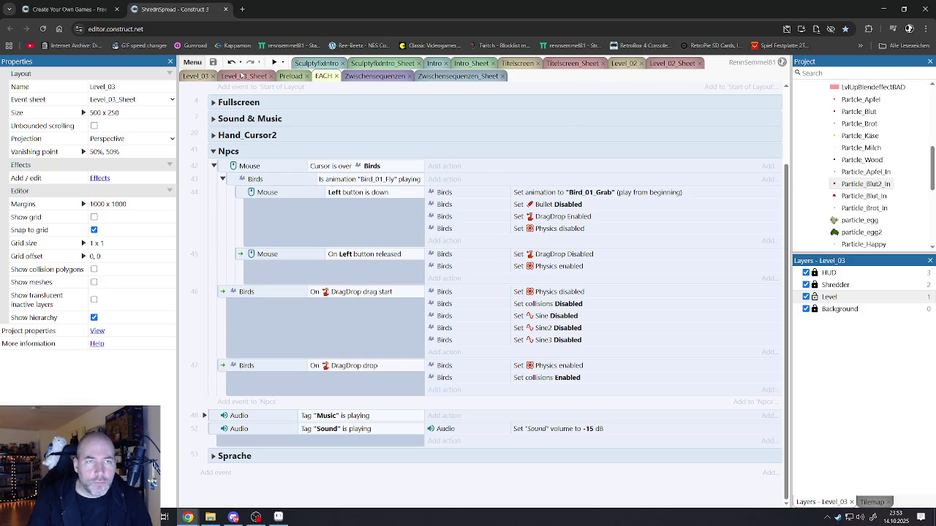
{"action": "left_click", "coordinate": [242, 75]}
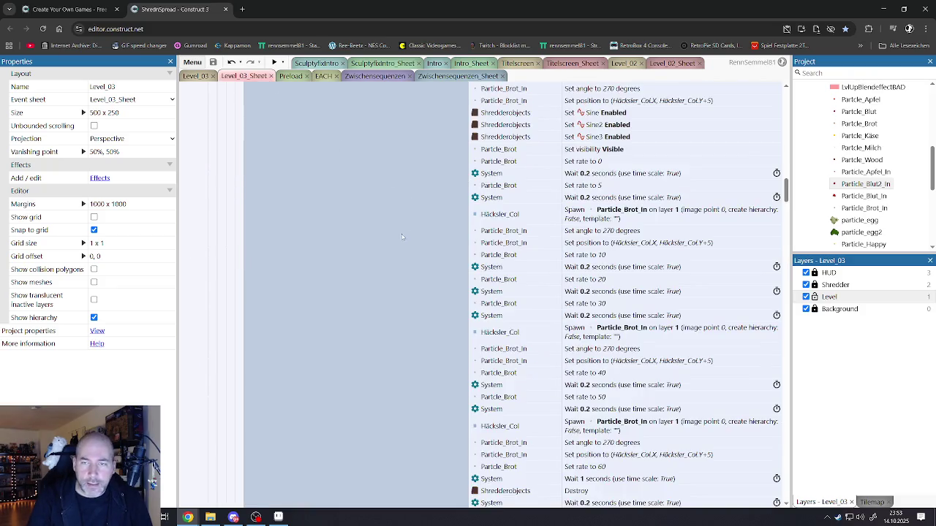
Step: Review the Sound & Music4 group and its MuteMusic3 subgroup, then collapse them
{"action": "scroll", "coordinate": [412, 236], "scroll_direction": "up", "scroll_amount": 10}
{"action": "scroll", "coordinate": [412, 237], "scroll_direction": "up", "scroll_amount": 10}
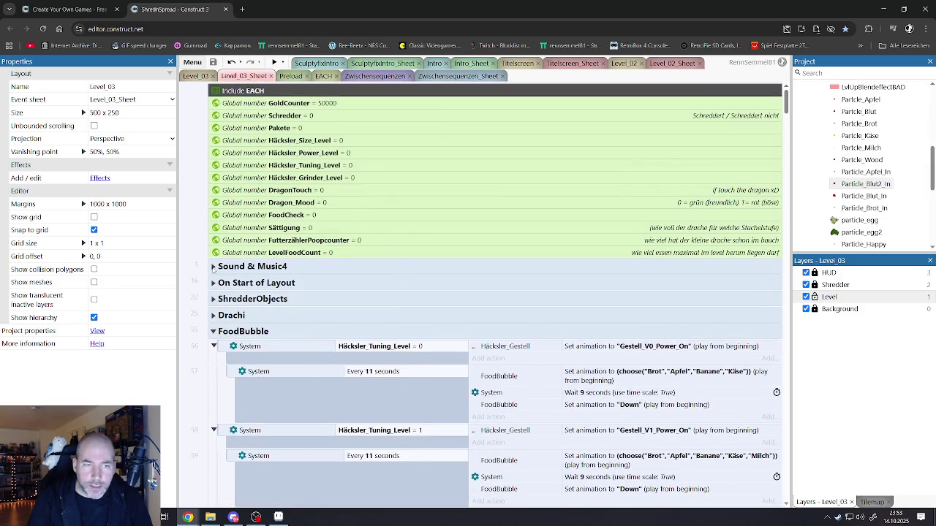
{"action": "left_click", "coordinate": [213, 267]}
{"action": "left_click", "coordinate": [222, 282]}
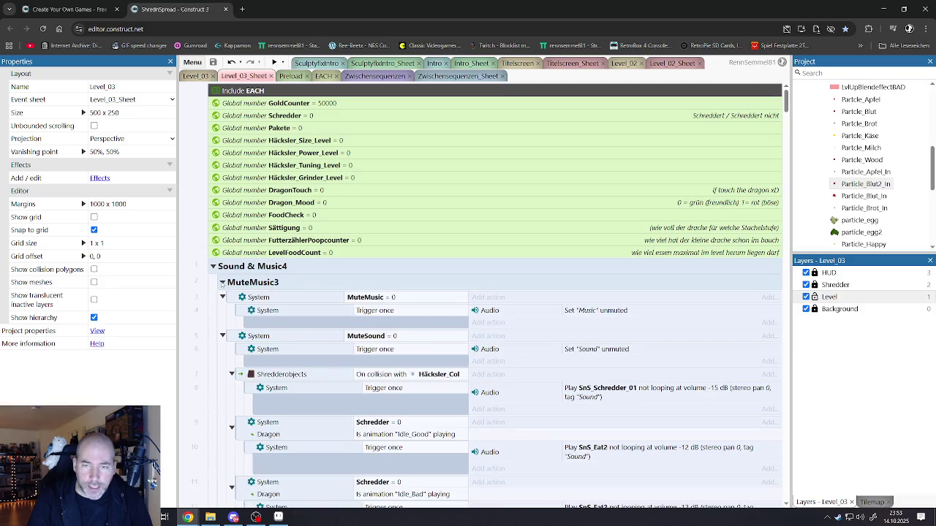
{"action": "left_click", "coordinate": [222, 282]}
{"action": "left_click", "coordinate": [213, 267]}
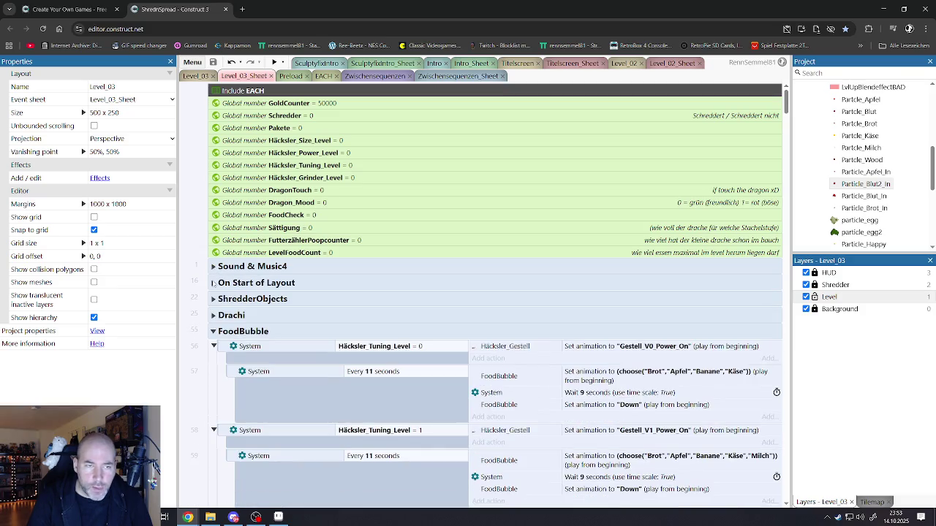
Step: Expand and collapse the On Start of Layout and ShredderObjects groups in turn
{"action": "left_click", "coordinate": [213, 283]}
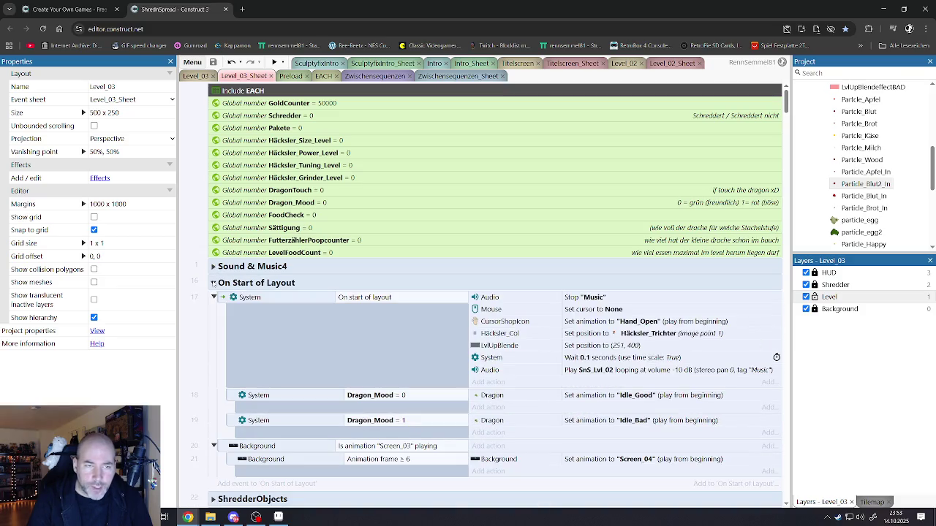
{"action": "left_click", "coordinate": [213, 283]}
{"action": "scroll", "coordinate": [213, 283], "scroll_direction": "down", "scroll_amount": 1}
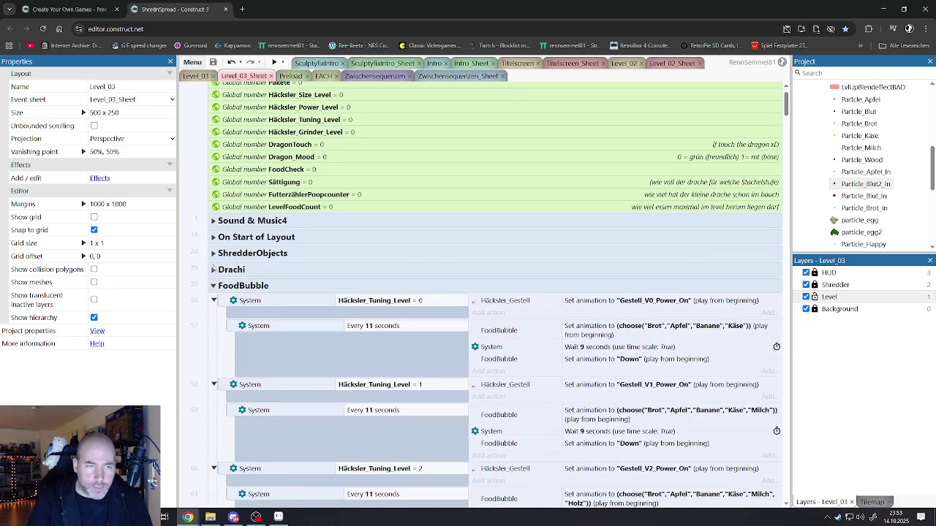
{"action": "left_click", "coordinate": [213, 253]}
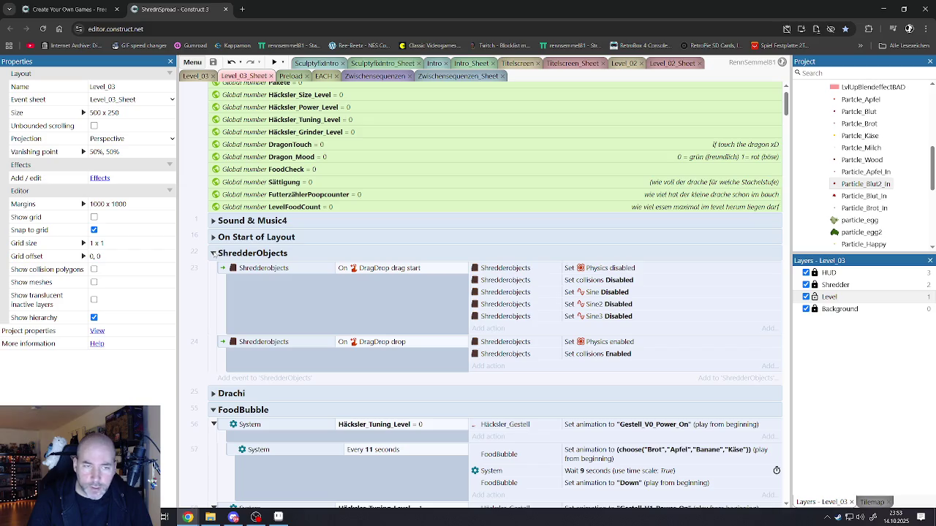
{"action": "left_click", "coordinate": [213, 253]}
Step: Open the Drachi group, collapse Dragon_Good, and review the Dragon_Bad subgroup
{"action": "left_click", "coordinate": [213, 270]}
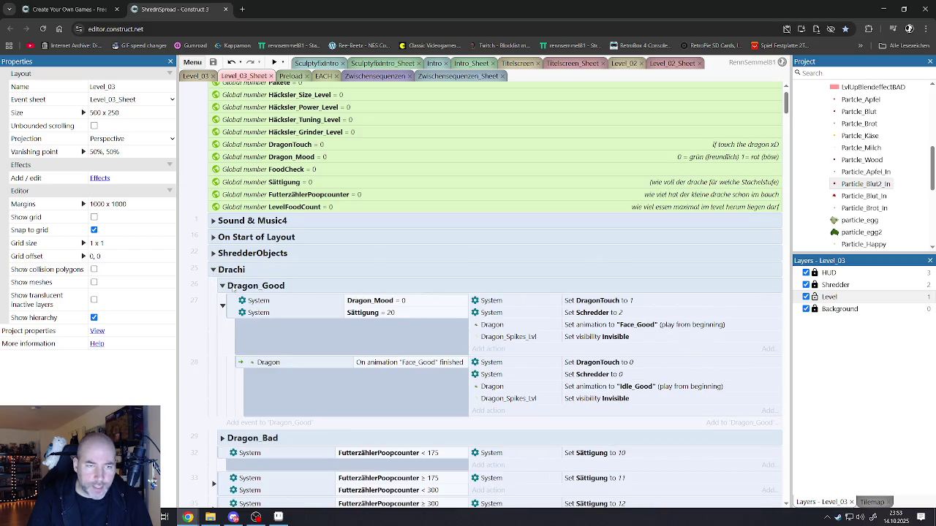
{"action": "scroll", "coordinate": [232, 289], "scroll_direction": "down", "scroll_amount": 1}
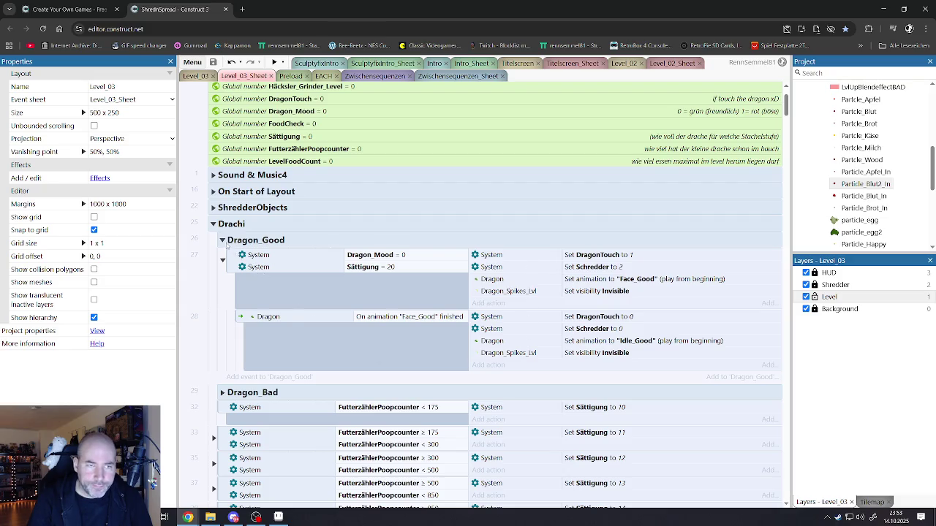
{"action": "left_click", "coordinate": [222, 241]}
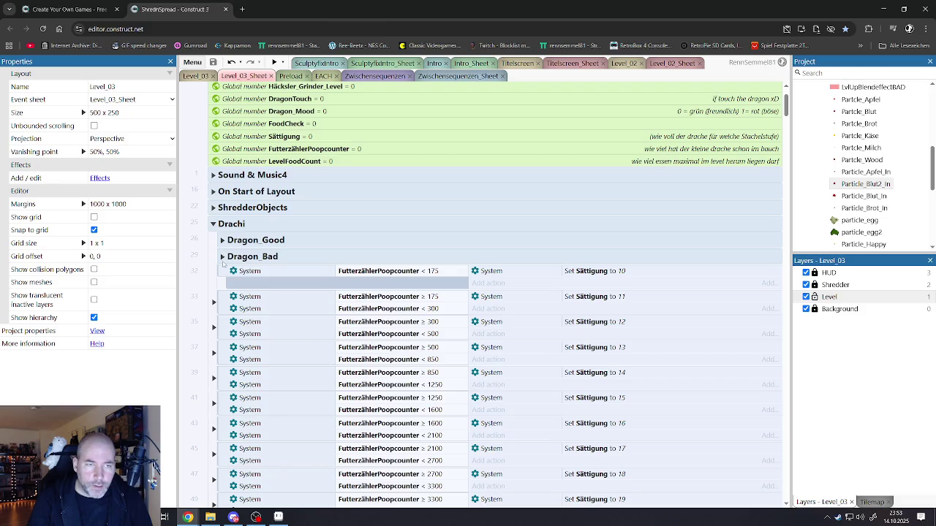
{"action": "left_click", "coordinate": [222, 257]}
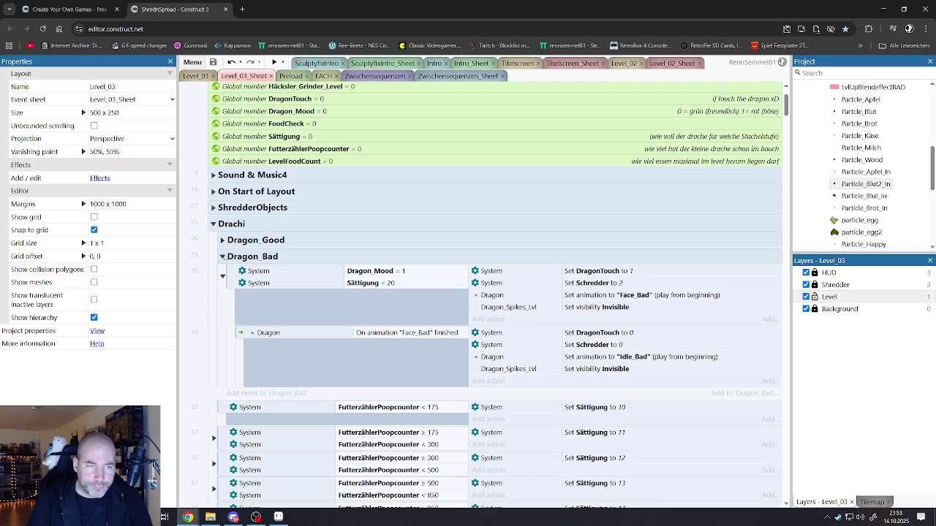
{"action": "left_click", "coordinate": [222, 256]}
Step: Reveal and hide event 33's Trigger once sub-event
{"action": "scroll", "coordinate": [283, 298], "scroll_direction": "down", "scroll_amount": 5}
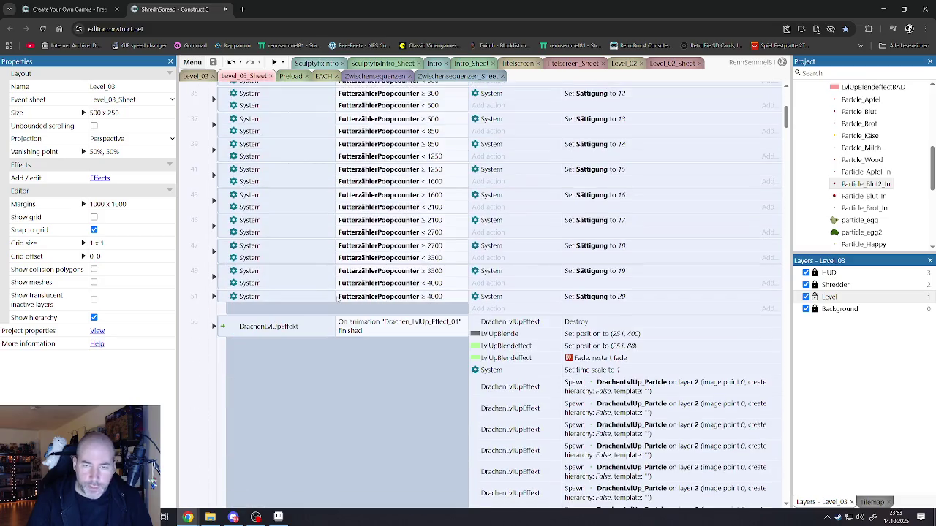
{"action": "scroll", "coordinate": [295, 291], "scroll_direction": "up", "scroll_amount": 4}
{"action": "left_click", "coordinate": [214, 256]}
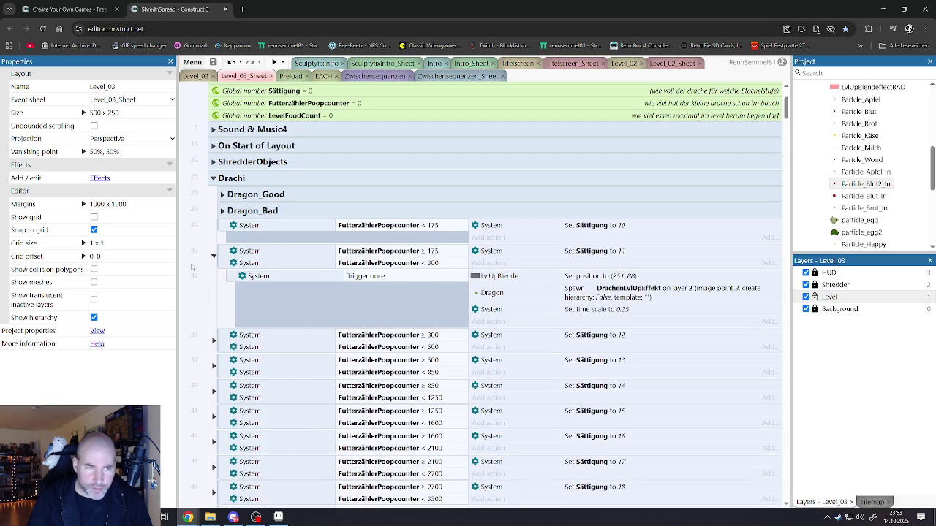
{"action": "left_click", "coordinate": [214, 256]}
Step: Inspect the sub-events of level-up effect event 53, then collapse the Drachi group
{"action": "scroll", "coordinate": [233, 283], "scroll_direction": "down", "scroll_amount": 5}
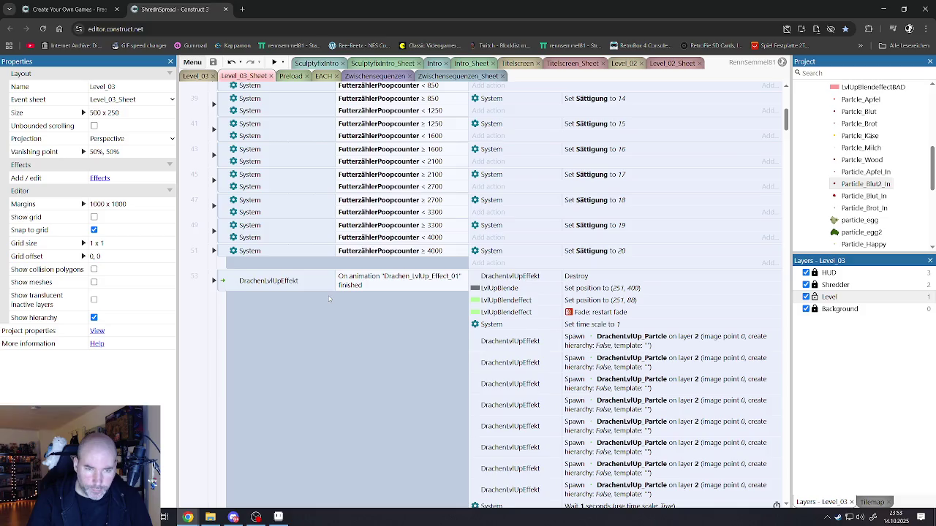
{"action": "left_click", "coordinate": [224, 285]}
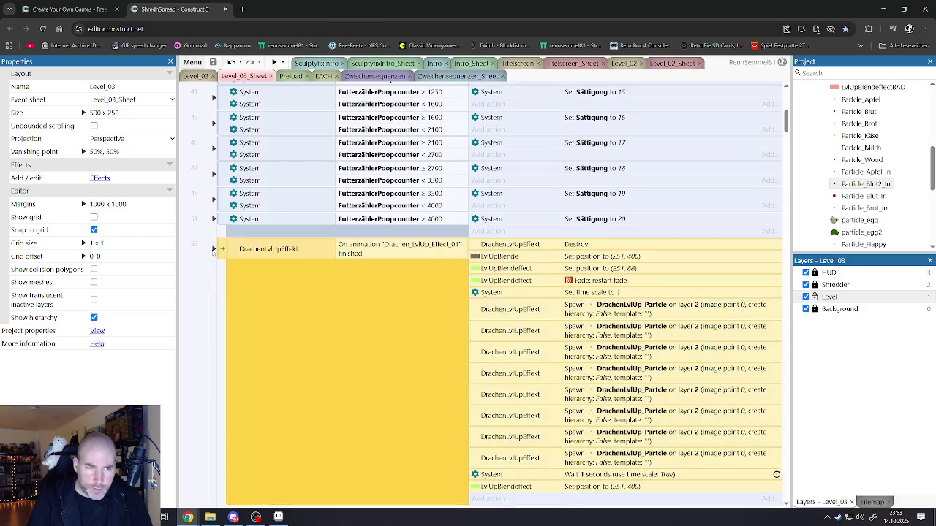
{"action": "left_click", "coordinate": [213, 250]}
{"action": "scroll", "coordinate": [528, 282], "scroll_direction": "down", "scroll_amount": 3}
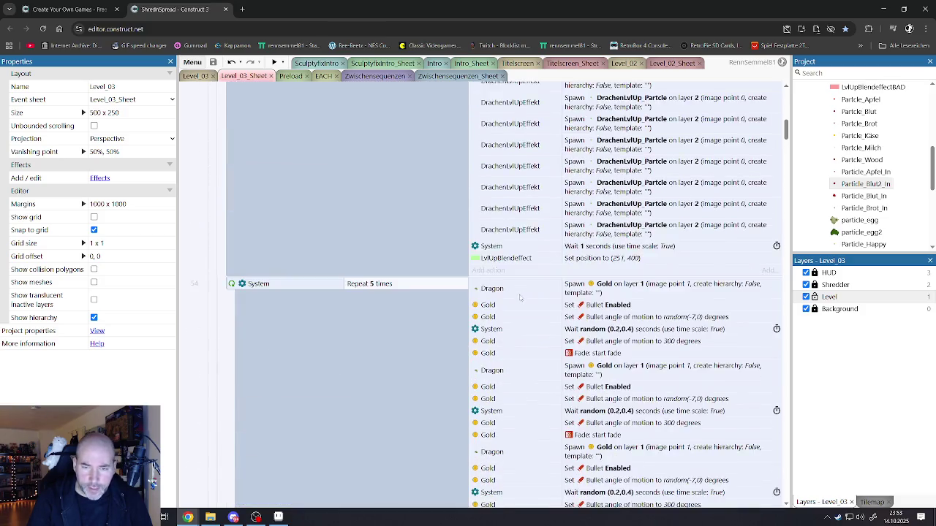
{"action": "scroll", "coordinate": [251, 216], "scroll_direction": "up", "scroll_amount": 2}
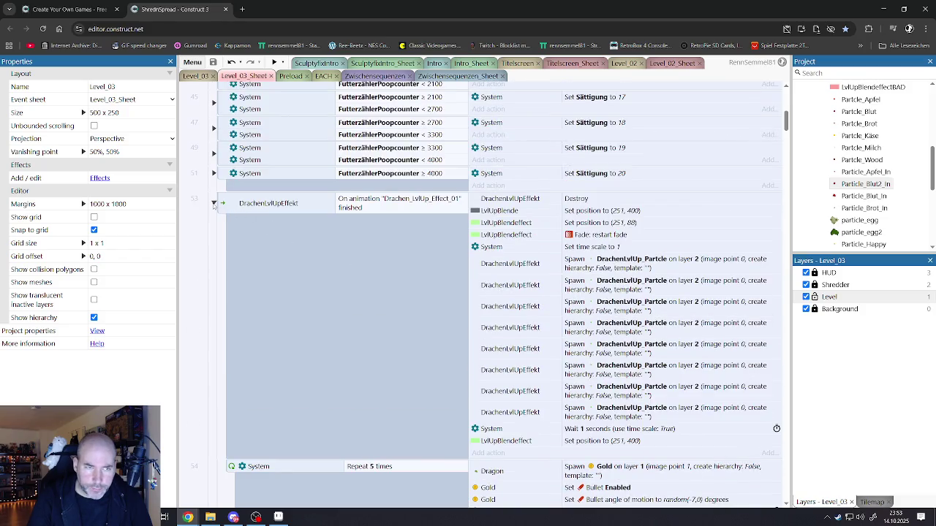
{"action": "scroll", "coordinate": [266, 284], "scroll_direction": "down", "scroll_amount": 2}
{"action": "scroll", "coordinate": [267, 284], "scroll_direction": "up", "scroll_amount": 3}
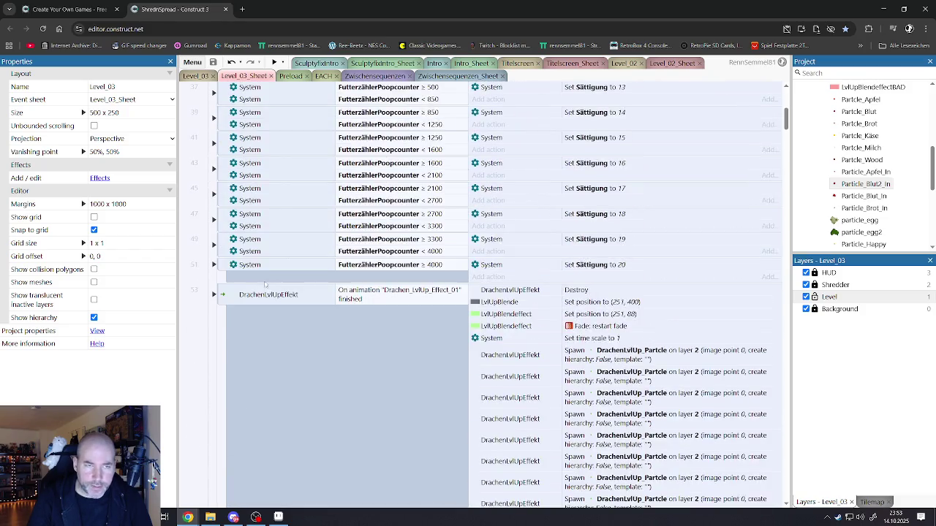
{"action": "scroll", "coordinate": [267, 285], "scroll_direction": "up", "scroll_amount": 5}
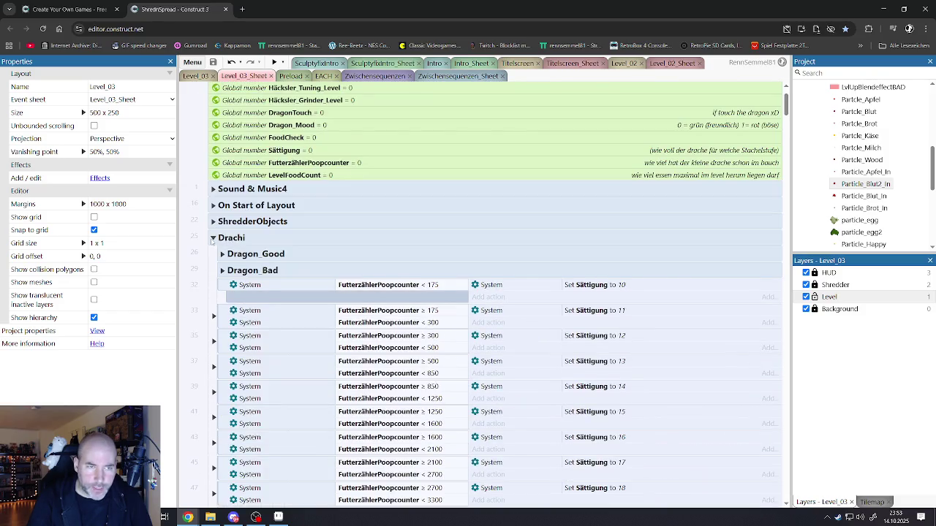
{"action": "left_click", "coordinate": [212, 238]}
{"action": "left_click", "coordinate": [242, 257]}
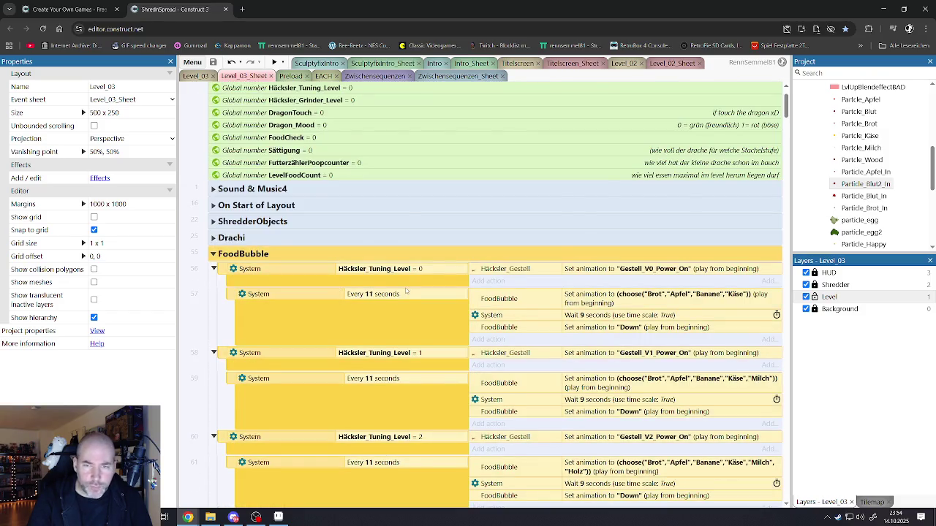
{"action": "scroll", "coordinate": [408, 291], "scroll_direction": "down", "scroll_amount": 1}
{"action": "left_click", "coordinate": [215, 290]}
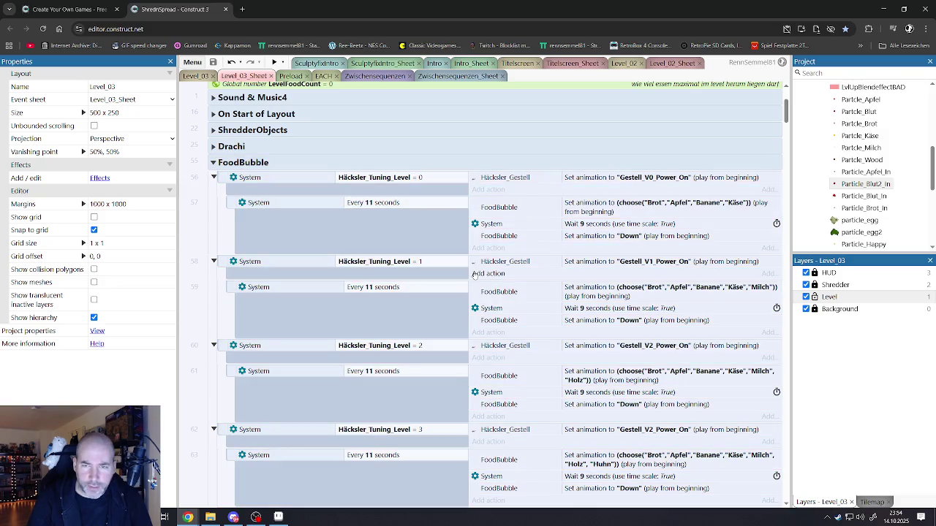
{"action": "scroll", "coordinate": [484, 280], "scroll_direction": "down", "scroll_amount": 1}
{"action": "scroll", "coordinate": [483, 279], "scroll_direction": "down", "scroll_amount": 2}
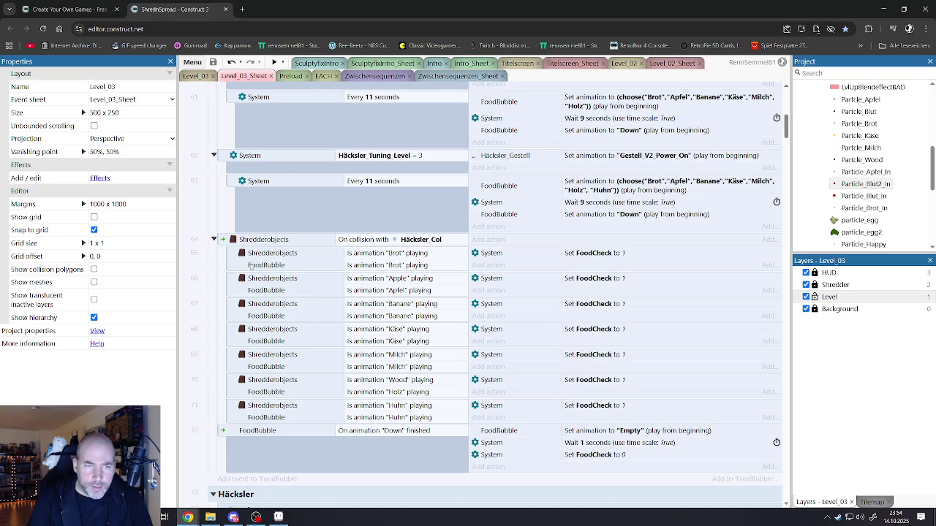
{"action": "scroll", "coordinate": [505, 261], "scroll_direction": "up", "scroll_amount": 3}
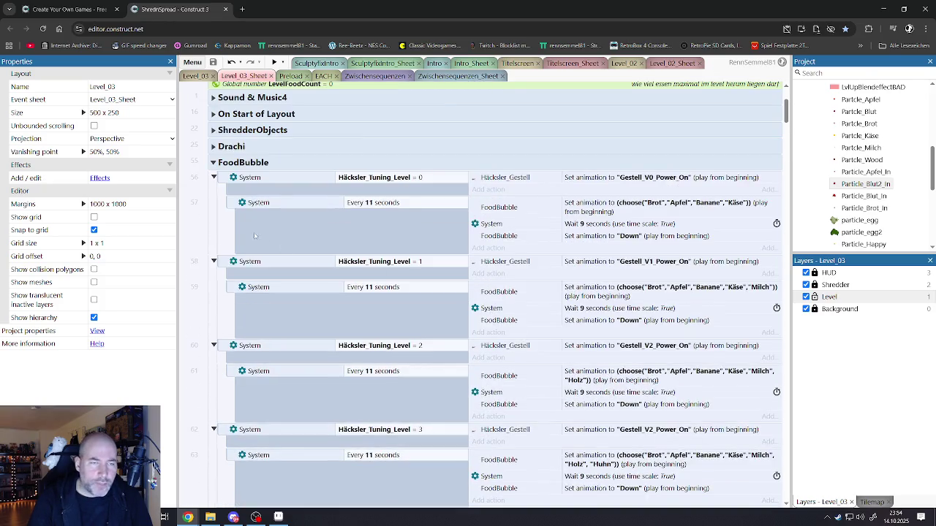
{"action": "left_click", "coordinate": [214, 163]}
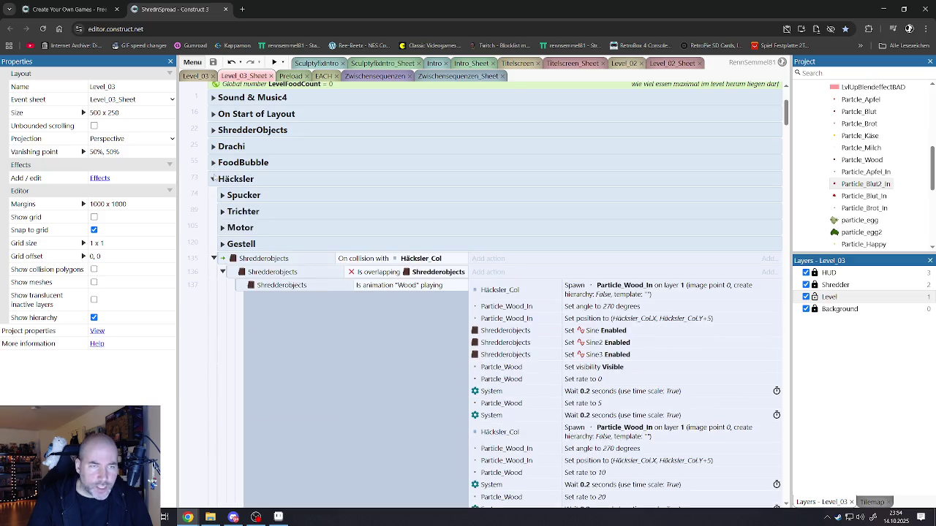
{"action": "left_click", "coordinate": [236, 181]}
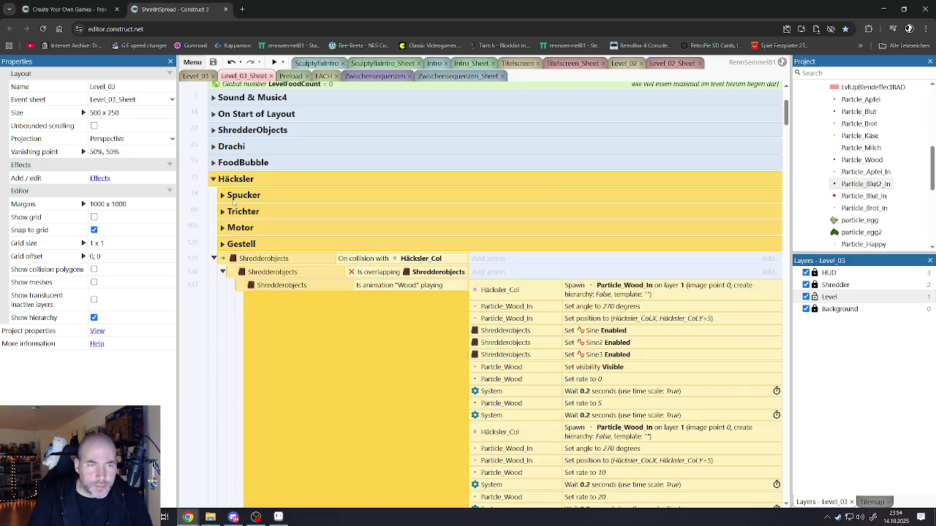
{"action": "left_click", "coordinate": [236, 196]}
{"action": "left_click", "coordinate": [239, 212]}
{"action": "left_click", "coordinate": [240, 229]}
{"action": "left_click", "coordinate": [240, 243]}
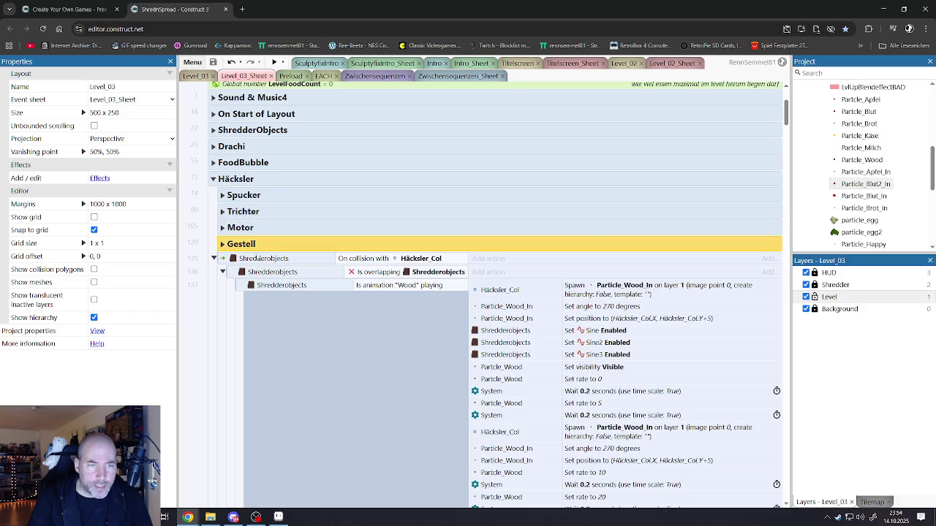
{"action": "scroll", "coordinate": [284, 257], "scroll_direction": "down", "scroll_amount": 1}
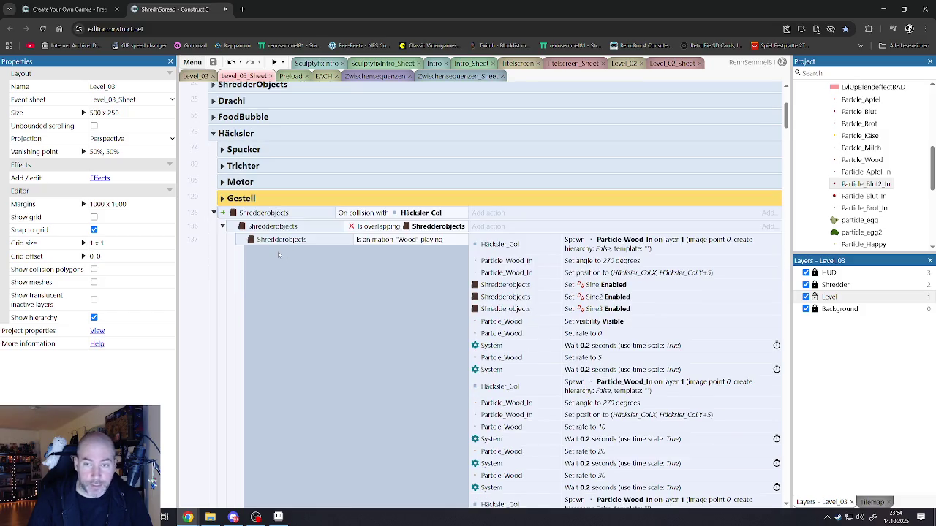
{"action": "left_click", "coordinate": [256, 215]}
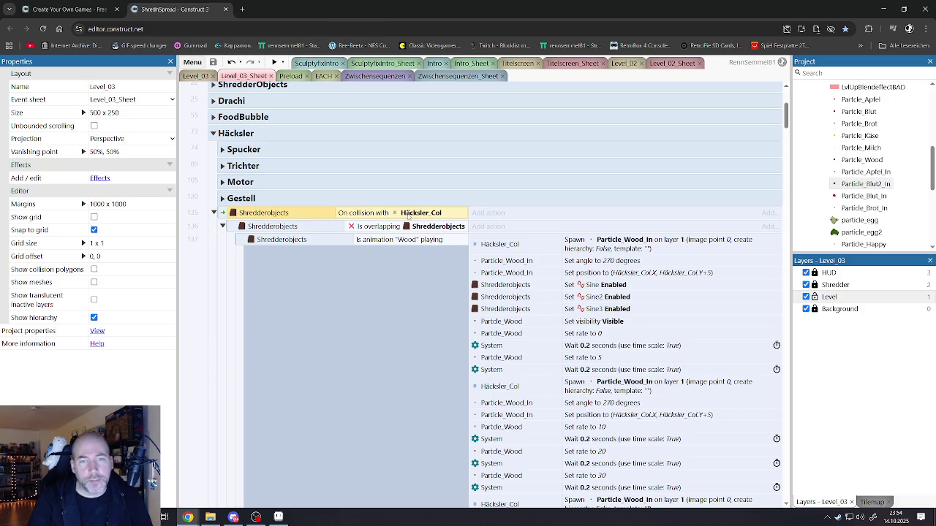
{"action": "left_click", "coordinate": [365, 230]}
{"action": "left_click", "coordinate": [364, 241]}
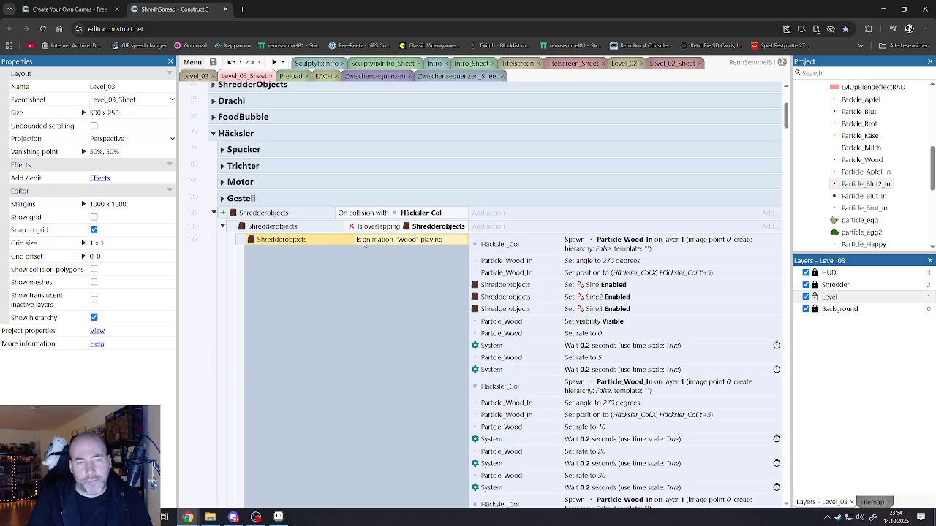
{"action": "scroll", "coordinate": [447, 284], "scroll_direction": "down", "scroll_amount": 15}
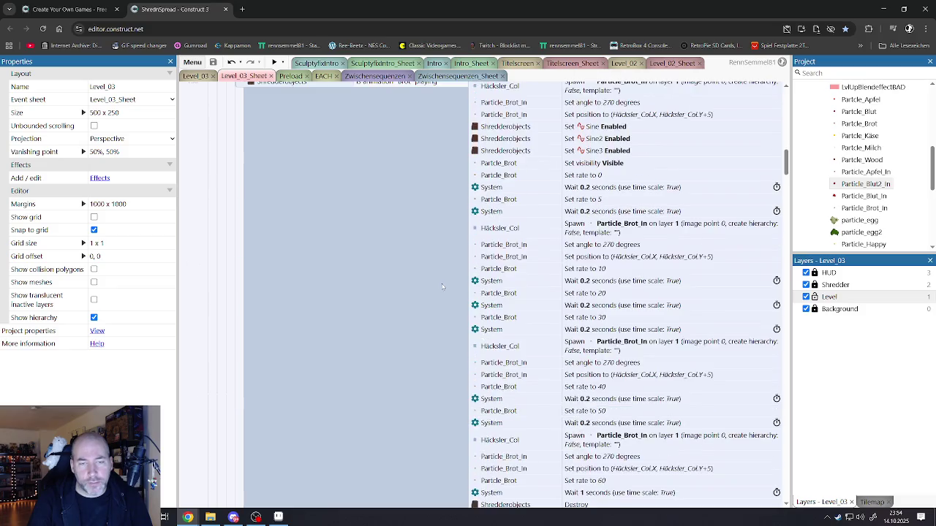
{"action": "scroll", "coordinate": [537, 289], "scroll_direction": "down", "scroll_amount": 10}
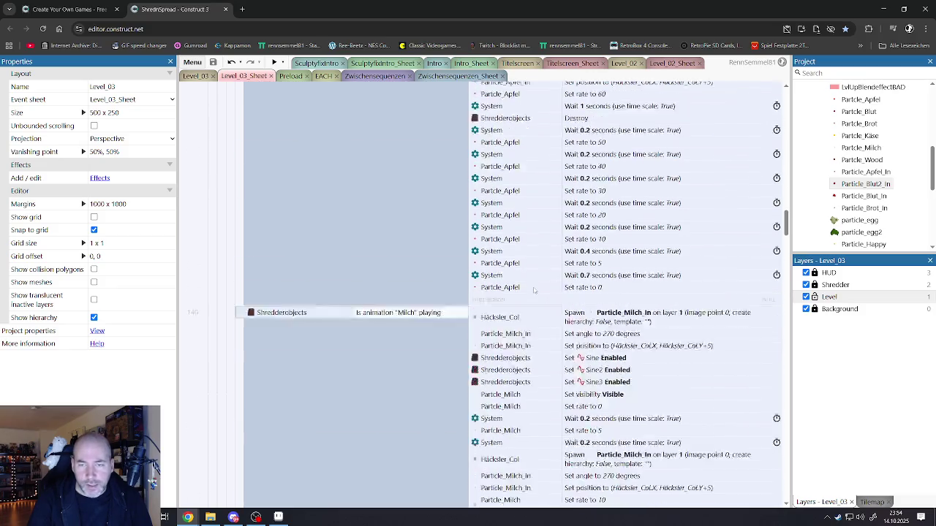
{"action": "scroll", "coordinate": [532, 289], "scroll_direction": "down", "scroll_amount": 10}
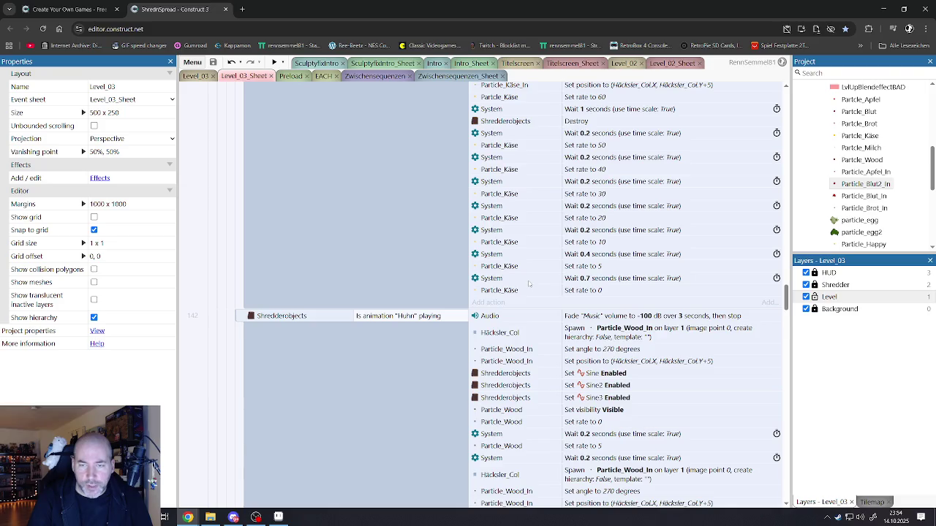
{"action": "scroll", "coordinate": [529, 284], "scroll_direction": "down", "scroll_amount": 15}
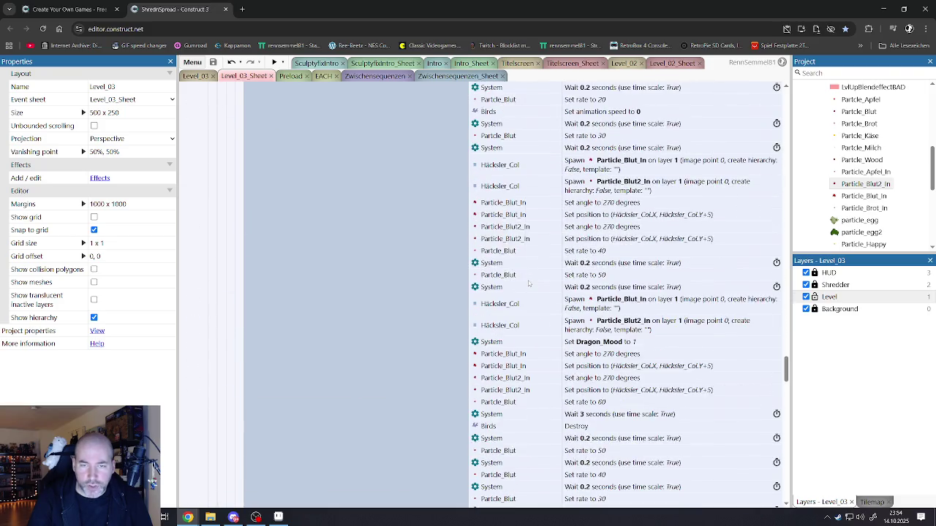
{"action": "scroll", "coordinate": [528, 283], "scroll_direction": "down", "scroll_amount": 5}
{"action": "scroll", "coordinate": [526, 276], "scroll_direction": "up", "scroll_amount": 15}
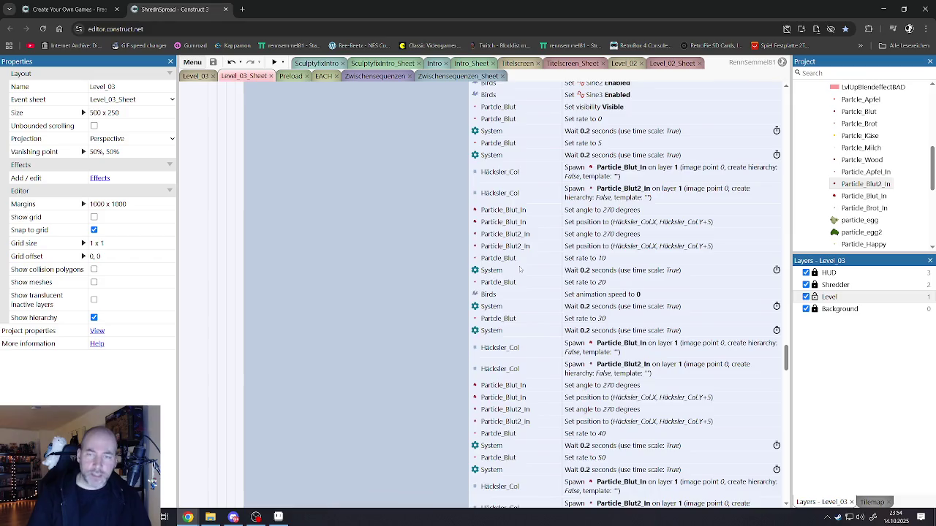
{"action": "scroll", "coordinate": [515, 268], "scroll_direction": "down", "scroll_amount": 10}
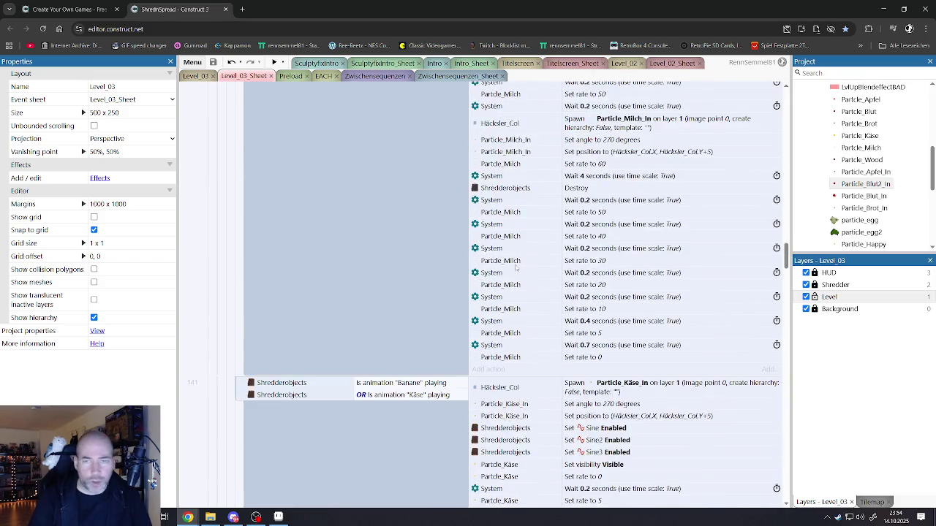
{"action": "scroll", "coordinate": [515, 268], "scroll_direction": "up", "scroll_amount": 10}
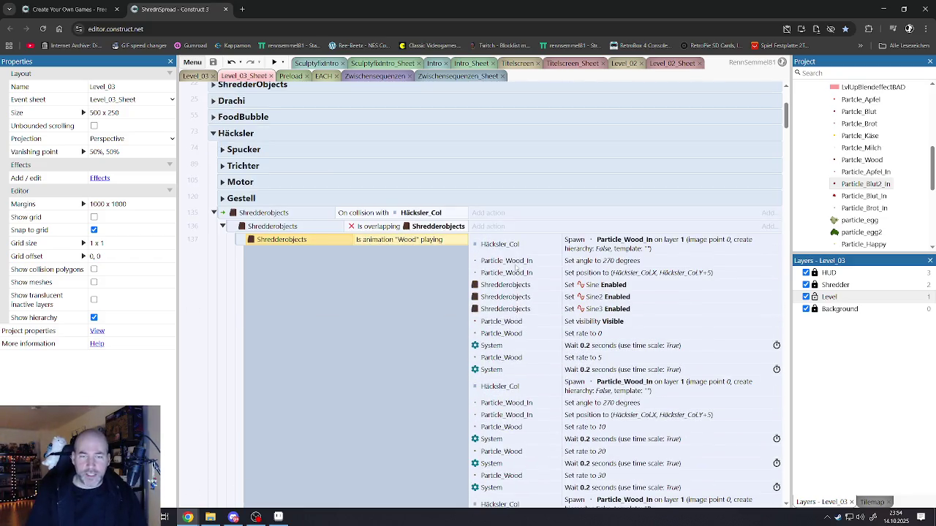
{"action": "scroll", "coordinate": [550, 365], "scroll_direction": "down", "scroll_amount": 5}
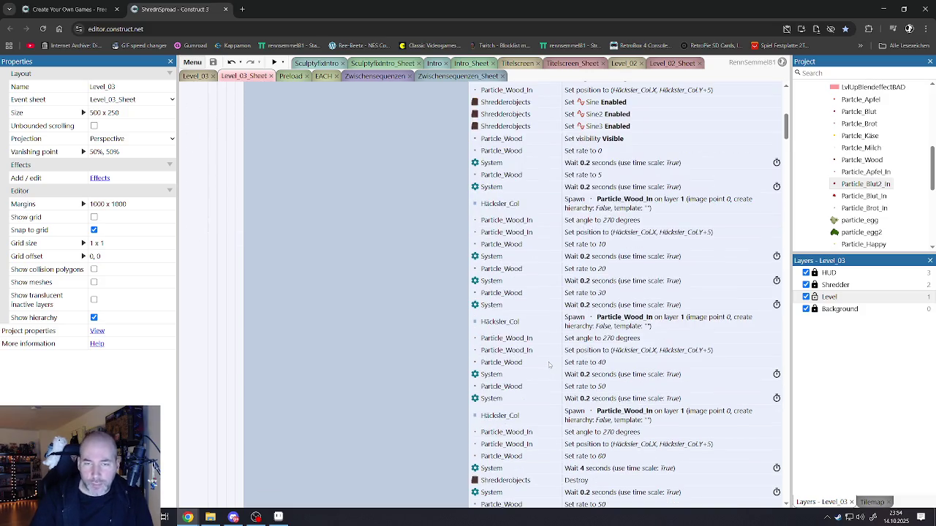
{"action": "scroll", "coordinate": [550, 364], "scroll_direction": "down", "scroll_amount": 4}
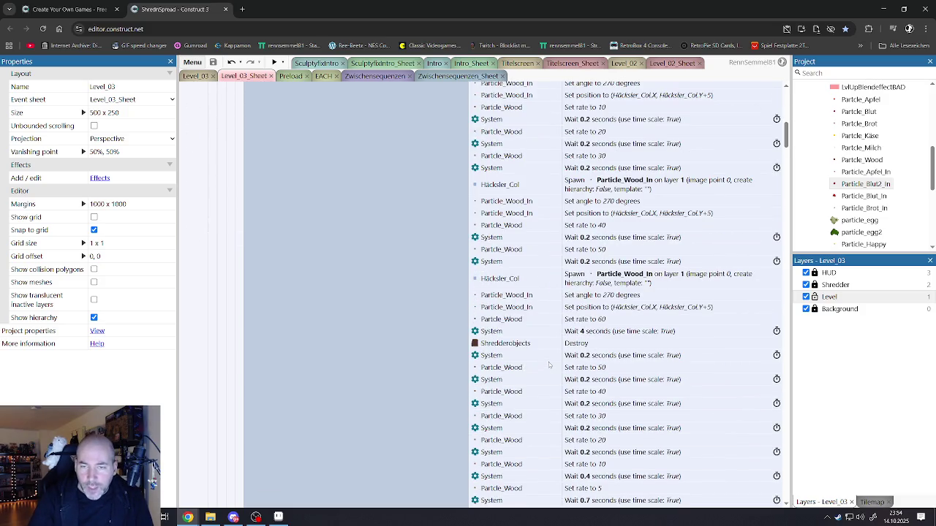
{"action": "scroll", "coordinate": [550, 365], "scroll_direction": "down", "scroll_amount": 4}
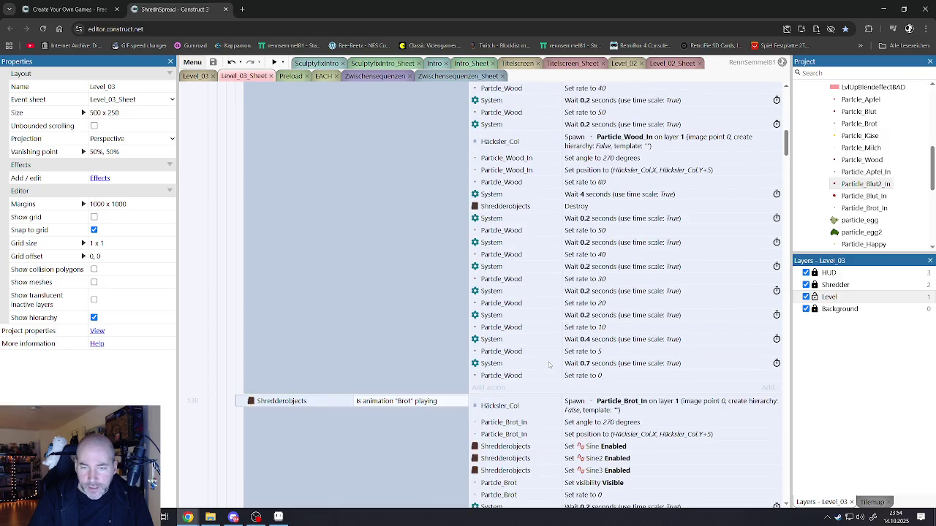
{"action": "scroll", "coordinate": [545, 364], "scroll_direction": "up", "scroll_amount": 12}
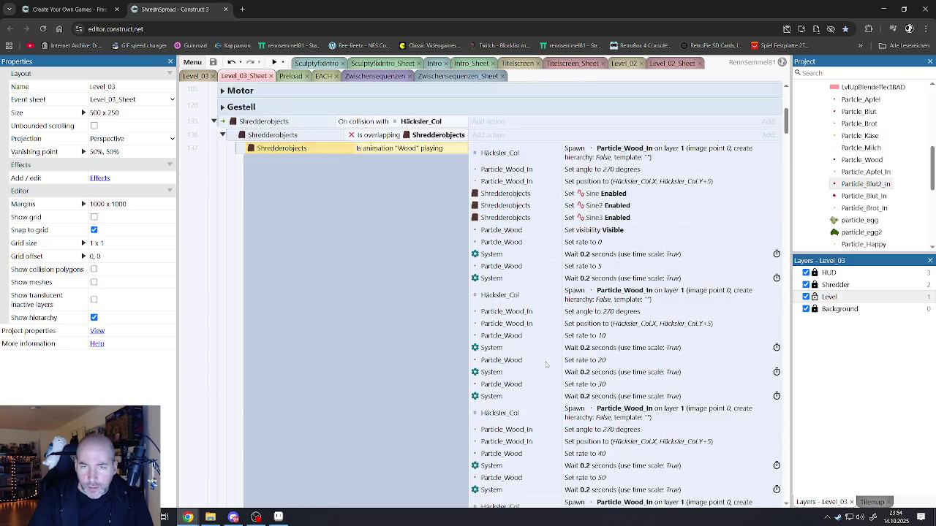
{"action": "scroll", "coordinate": [545, 364], "scroll_direction": "down", "scroll_amount": 1}
{"action": "scroll", "coordinate": [545, 364], "scroll_direction": "down", "scroll_amount": 8}
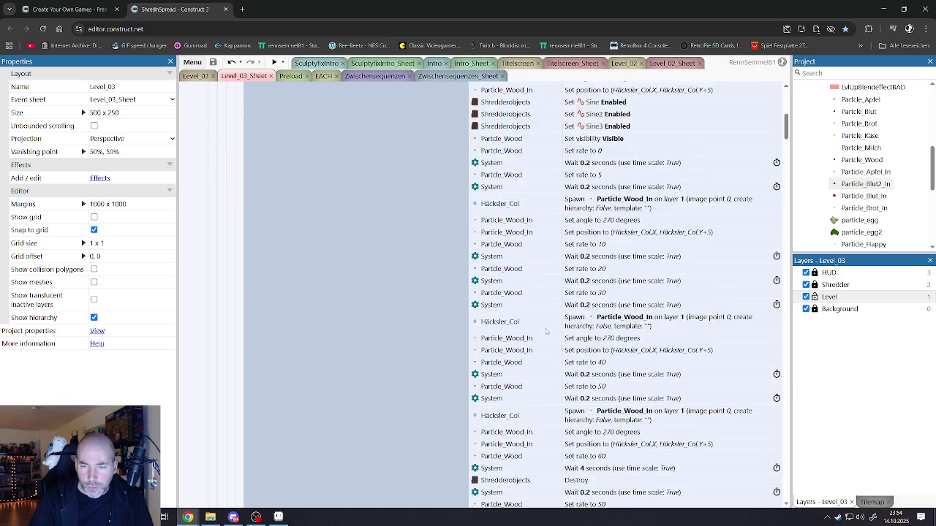
{"action": "scroll", "coordinate": [546, 332], "scroll_direction": "up", "scroll_amount": 10}
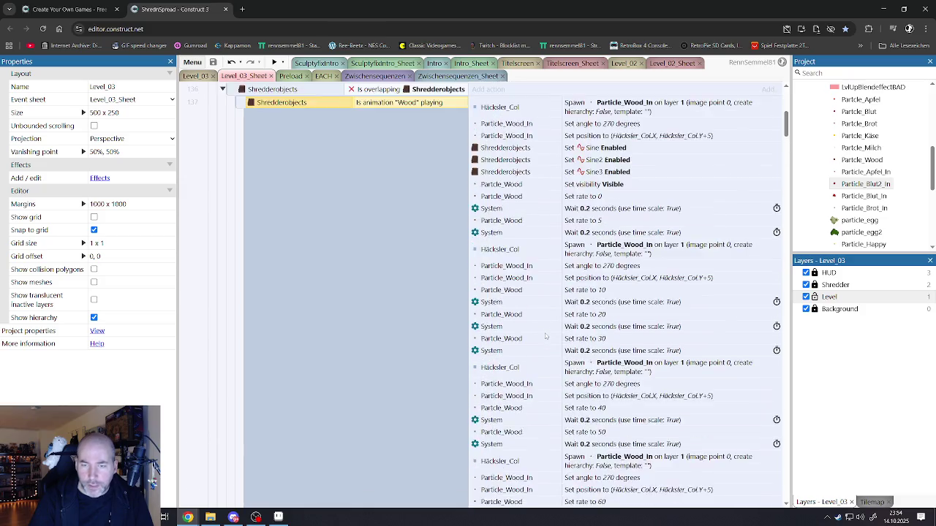
Step: Collapse the Is overlapping event 136 and the Birds collision event 143
{"action": "left_click", "coordinate": [231, 319]}
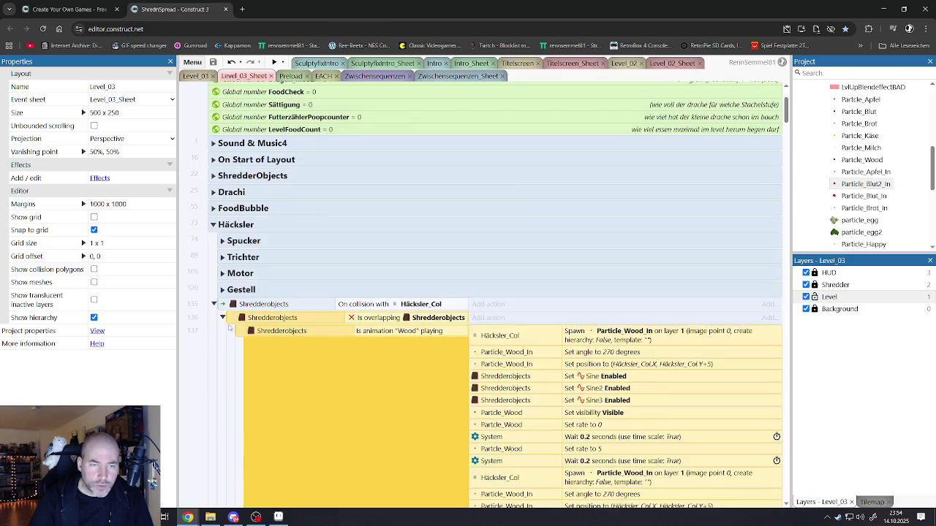
{"action": "left_click", "coordinate": [222, 318]}
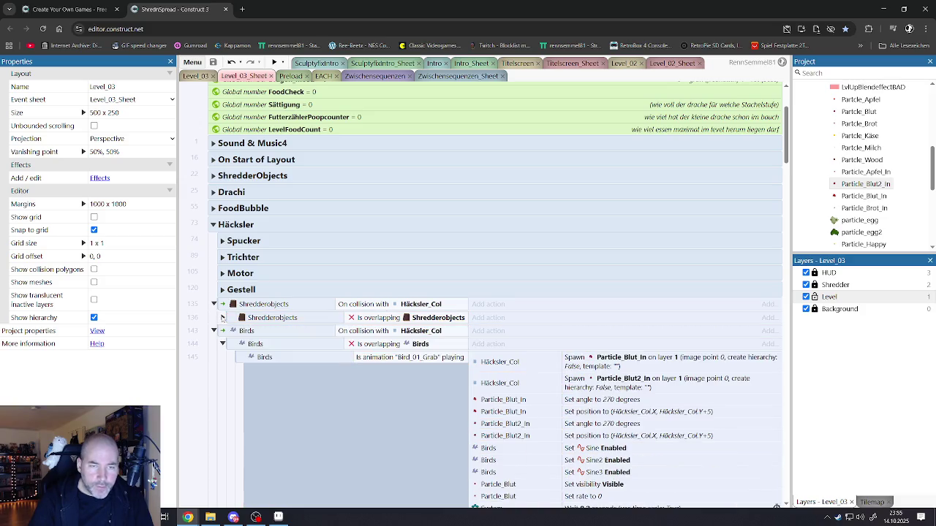
{"action": "left_click", "coordinate": [224, 330]}
{"action": "scroll", "coordinate": [265, 315], "scroll_direction": "down", "scroll_amount": 2}
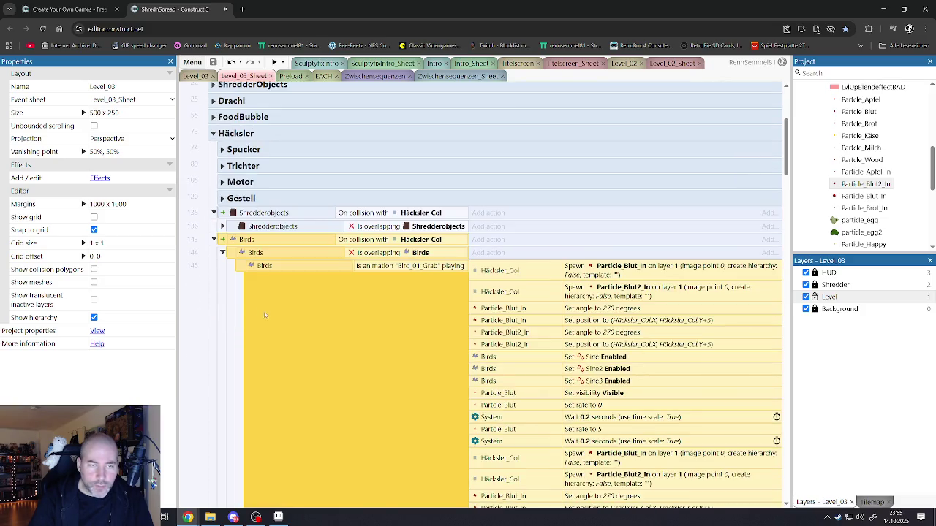
{"action": "left_click", "coordinate": [214, 240]}
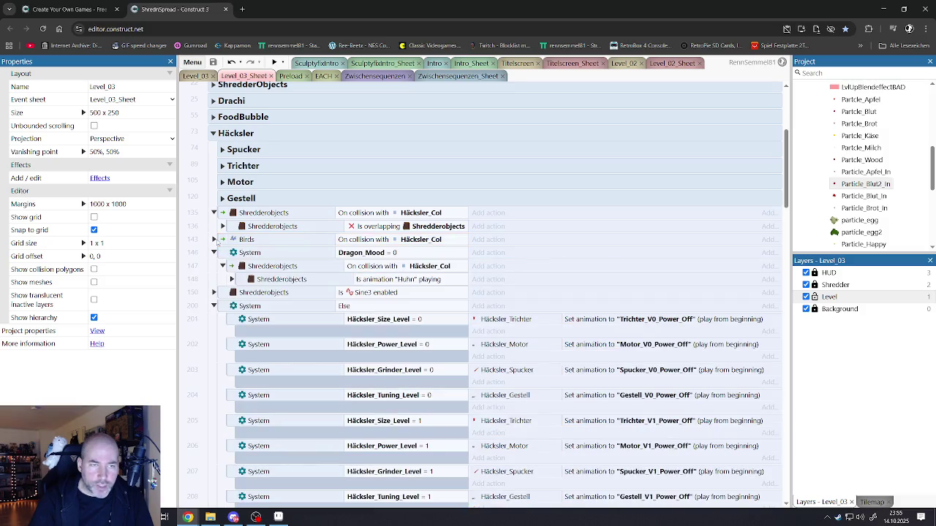
Step: Expand the Is animation "Huhn" playing sub-event 148 to show its dragon effect actions
{"action": "left_click", "coordinate": [229, 264]}
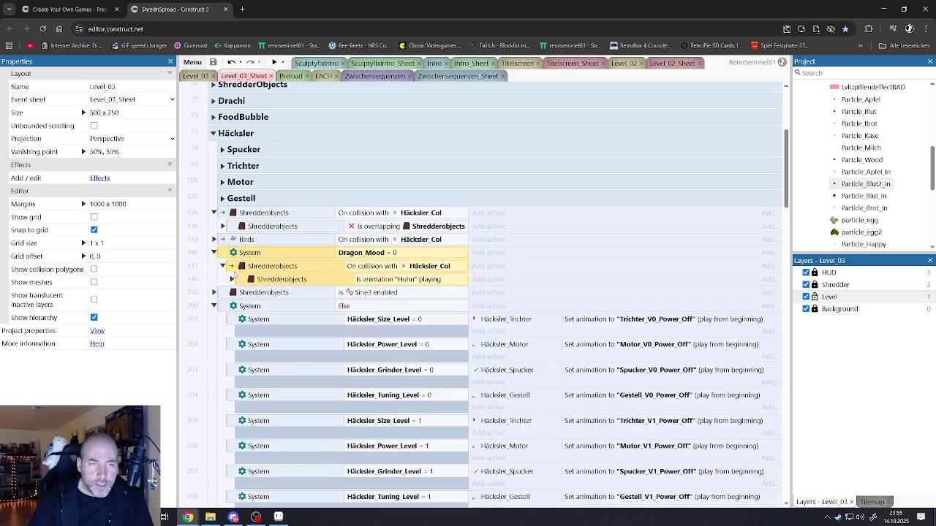
{"action": "left_click", "coordinate": [271, 277], "text": "ctrl"}
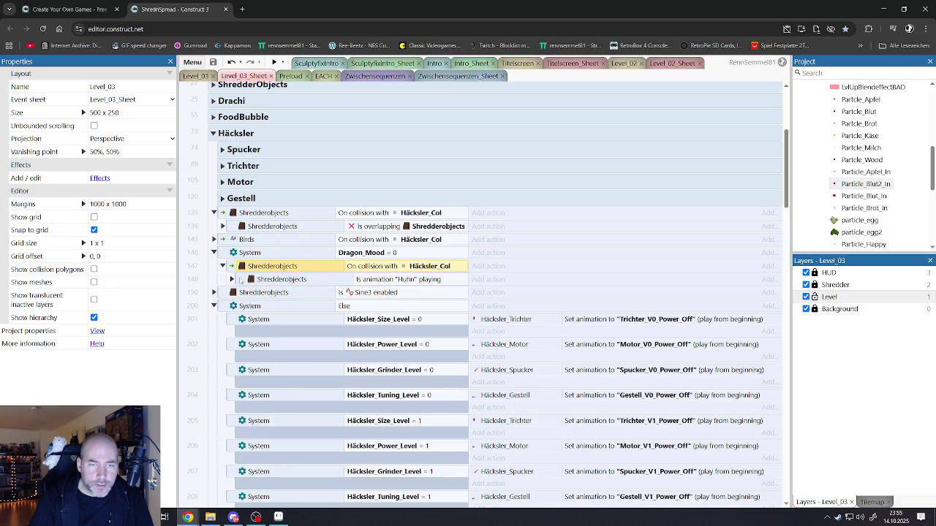
{"action": "left_click", "coordinate": [240, 281]}
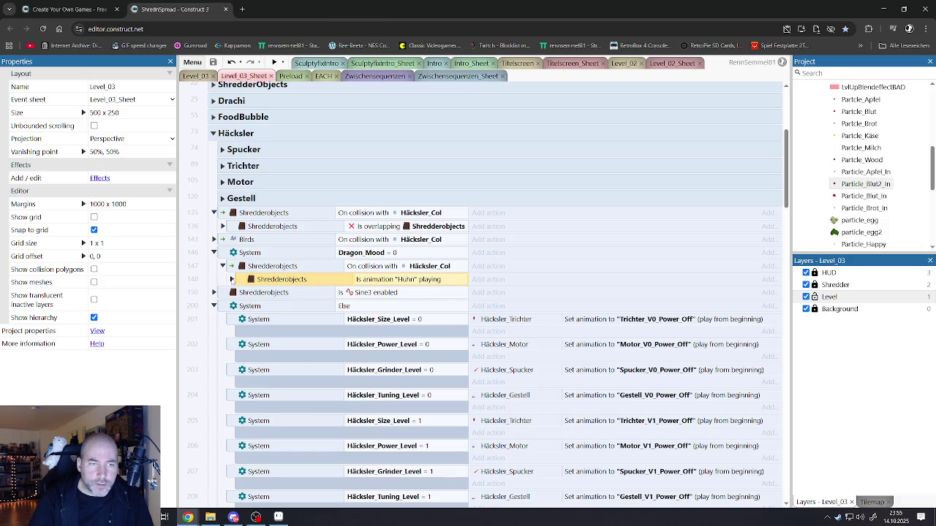
{"action": "left_click", "coordinate": [231, 279]}
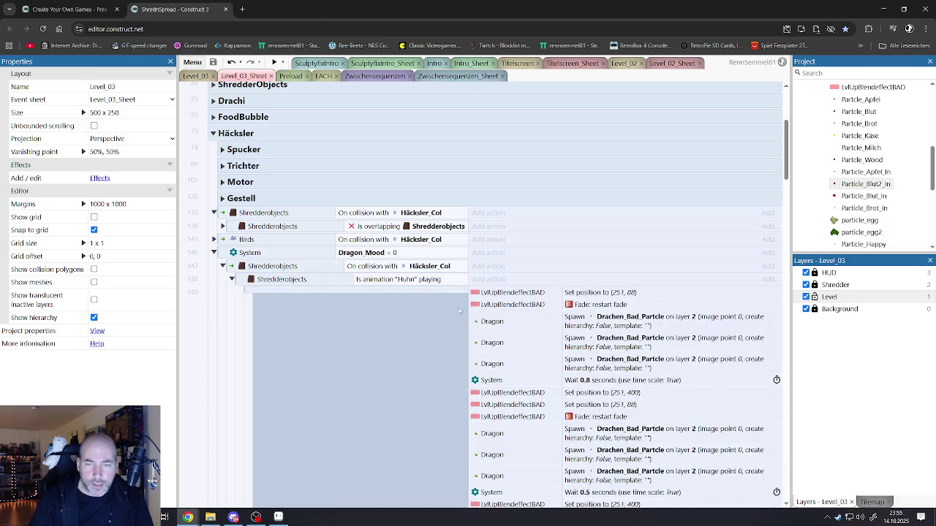
{"action": "scroll", "coordinate": [460, 311], "scroll_direction": "down", "scroll_amount": 5}
{"action": "scroll", "coordinate": [511, 335], "scroll_direction": "down", "scroll_amount": 4}
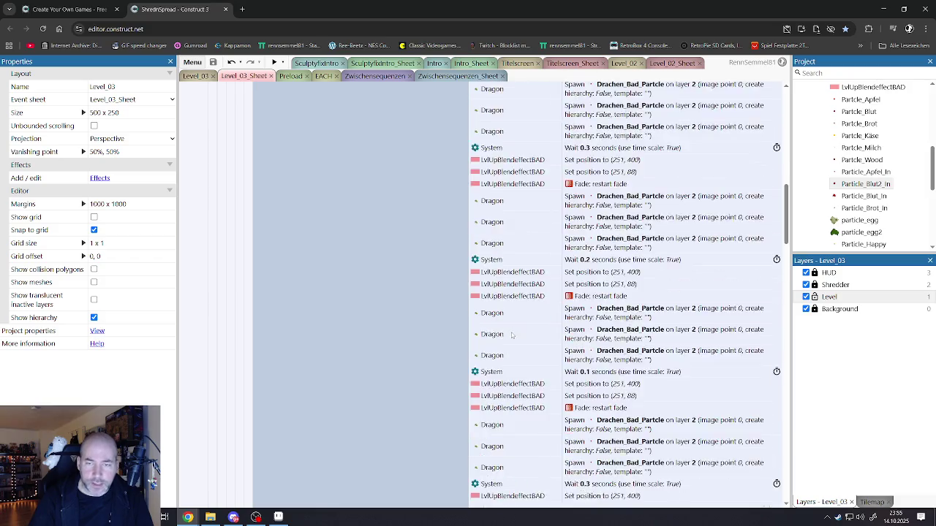
{"action": "scroll", "coordinate": [509, 335], "scroll_direction": "up", "scroll_amount": 8}
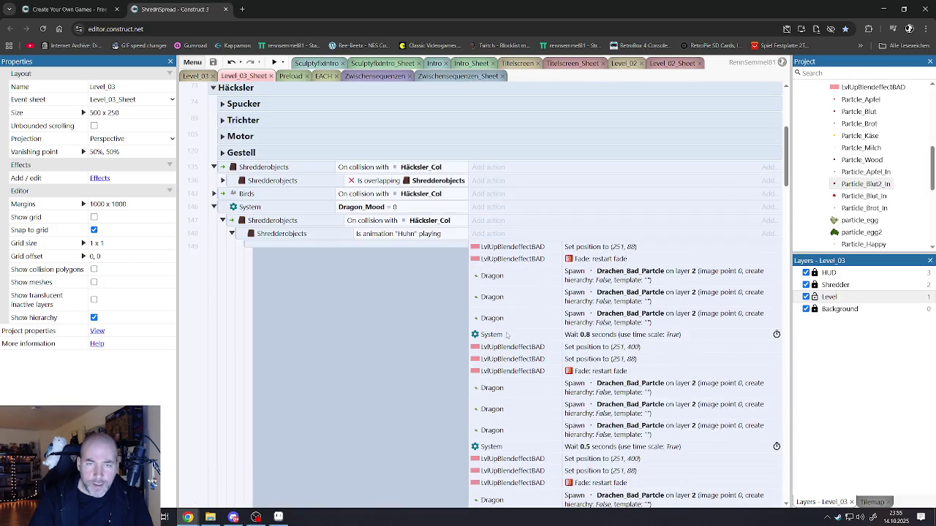
{"action": "left_click", "coordinate": [290, 235]}
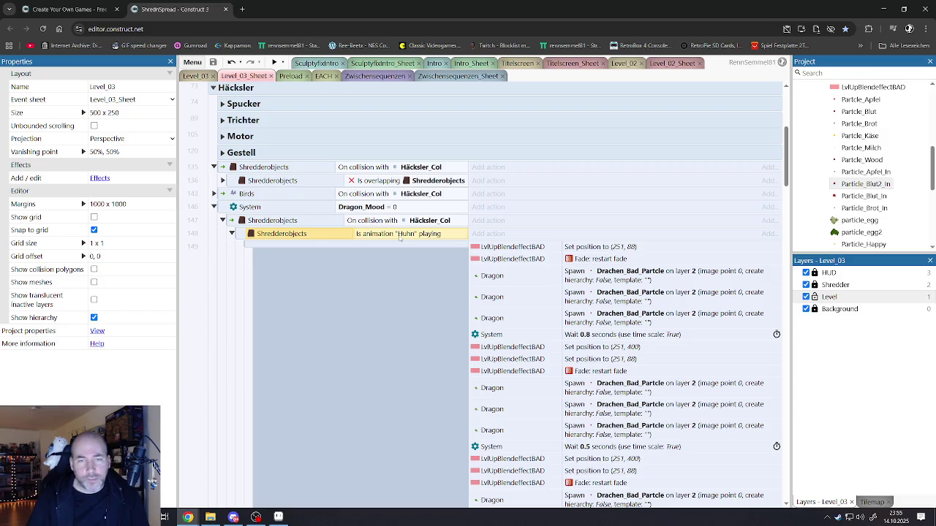
{"action": "left_click", "coordinate": [231, 223]}
{"action": "left_click", "coordinate": [410, 234]}
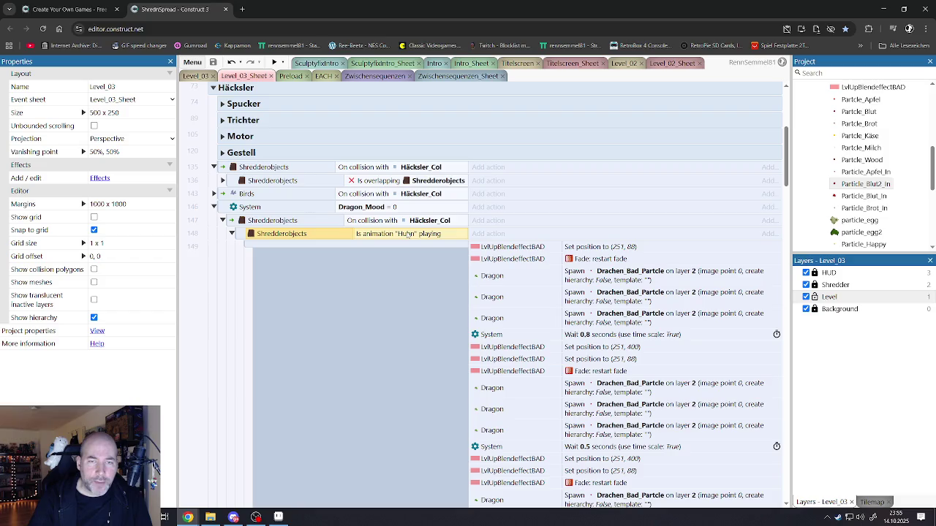
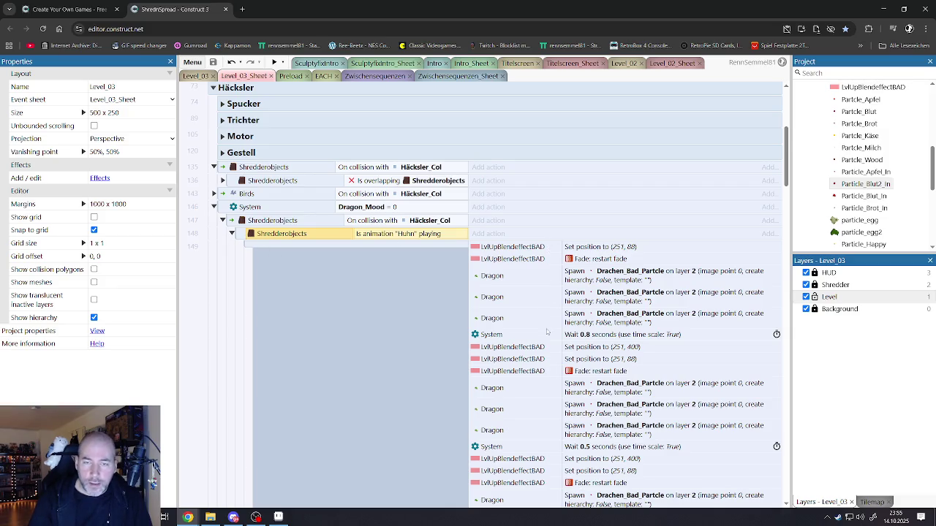
Step: Collapse the Dragon_Mood = 0 event and expand the Sine3-enabled Shredderobjects event
{"action": "scroll", "coordinate": [544, 332], "scroll_direction": "down", "scroll_amount": 1}
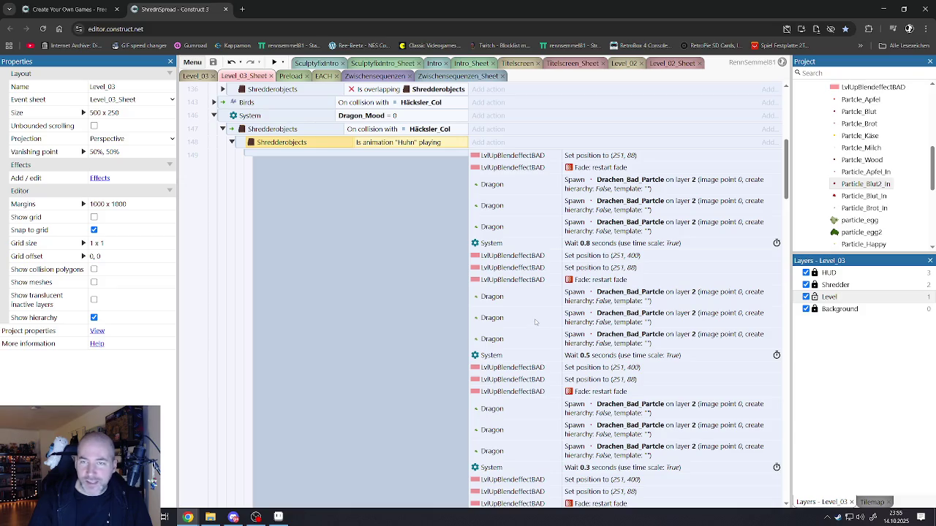
{"action": "scroll", "coordinate": [439, 314], "scroll_direction": "up", "scroll_amount": 2}
{"action": "scroll", "coordinate": [271, 313], "scroll_direction": "down", "scroll_amount": 1}
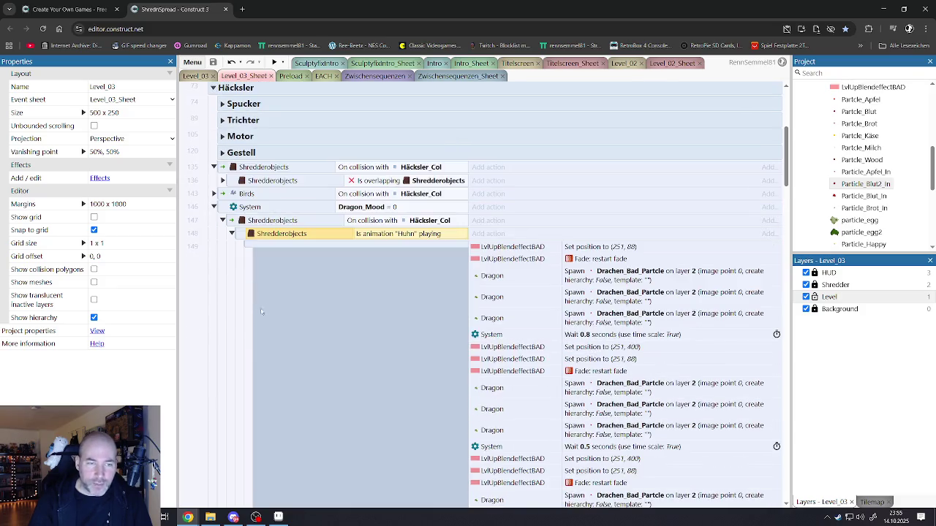
{"action": "left_click", "coordinate": [233, 223]}
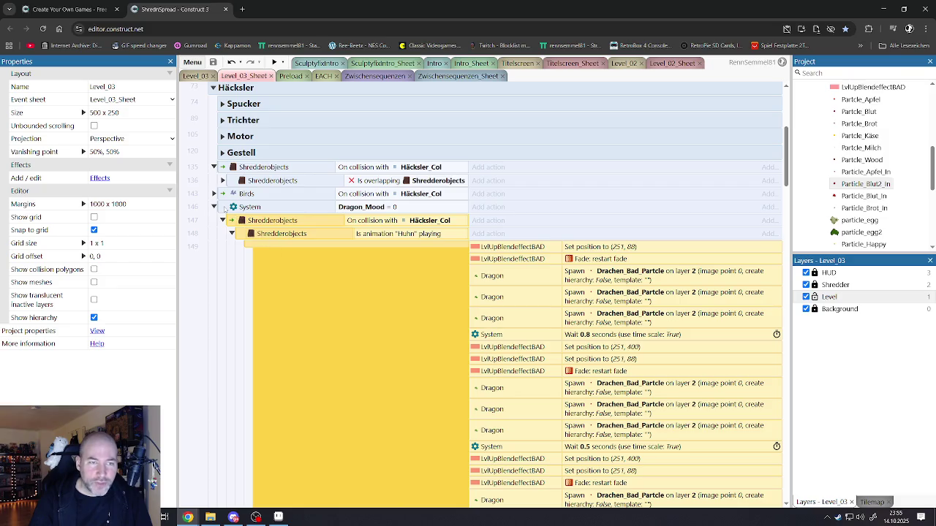
{"action": "scroll", "coordinate": [281, 282], "scroll_direction": "down", "scroll_amount": 4}
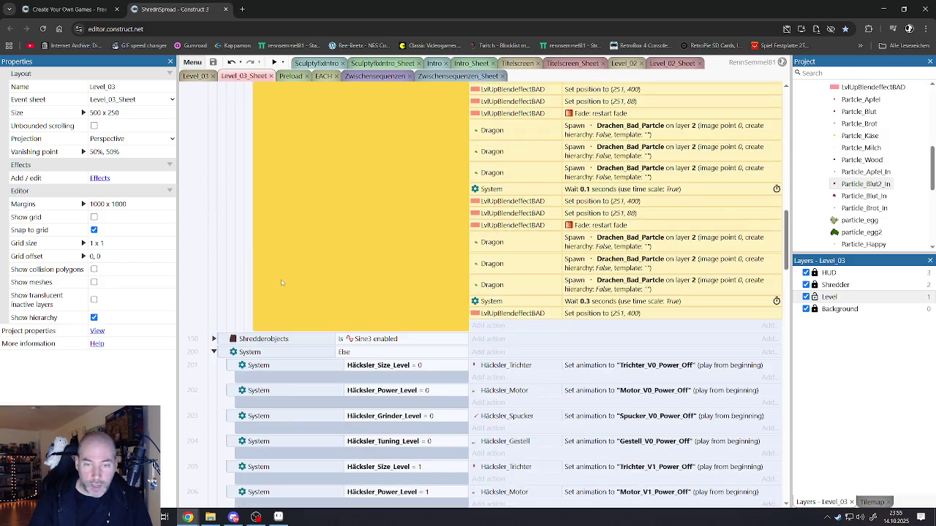
{"action": "scroll", "coordinate": [286, 284], "scroll_direction": "up", "scroll_amount": 4}
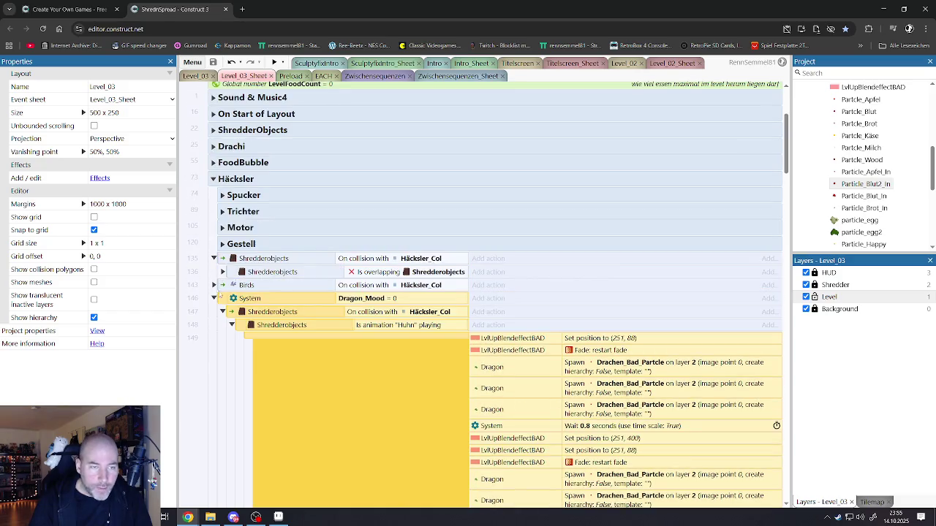
{"action": "left_click", "coordinate": [214, 298]}
{"action": "left_click", "coordinate": [215, 298]}
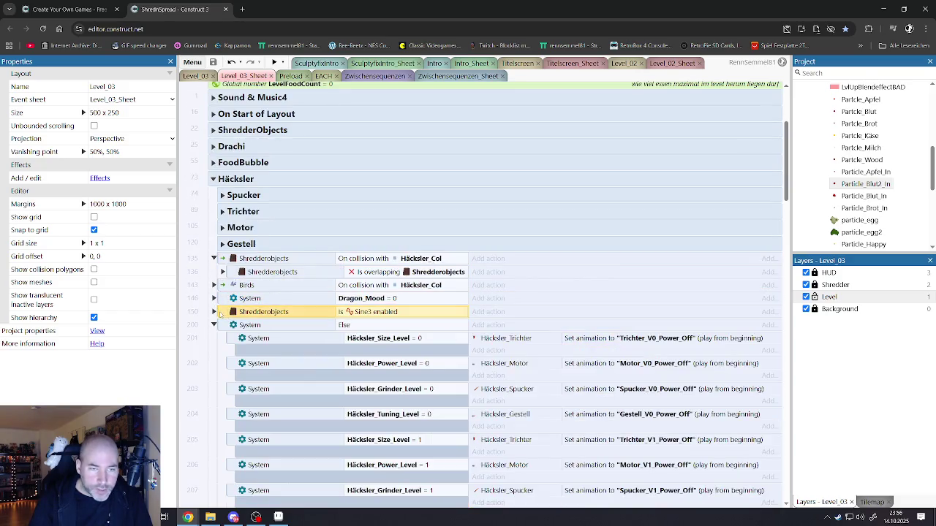
{"action": "left_click", "coordinate": [213, 312]}
Step: Inspect the Häcksler_Power_Level = 0 block's Every 1 seconds condition and its Spawn Fetzen action
{"action": "scroll", "coordinate": [316, 316], "scroll_direction": "down", "scroll_amount": 3}
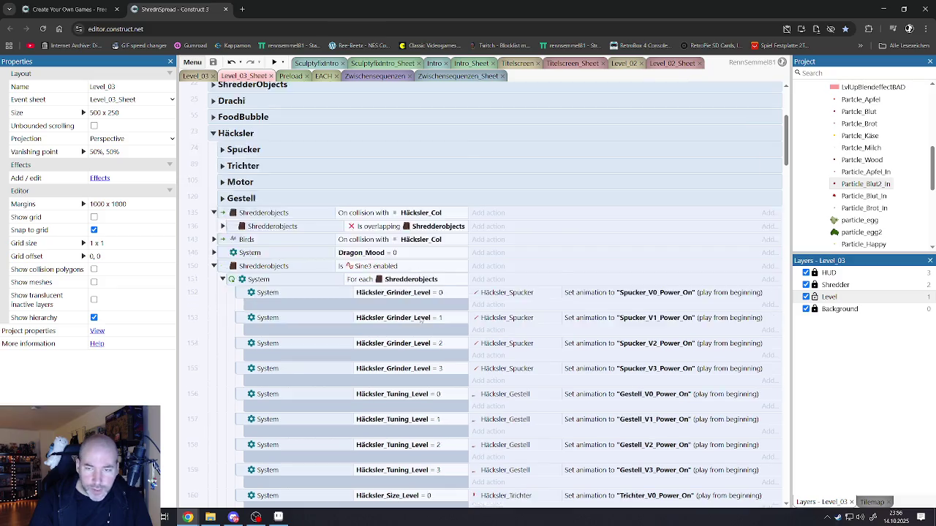
{"action": "scroll", "coordinate": [361, 228], "scroll_direction": "down", "scroll_amount": 2}
{"action": "scroll", "coordinate": [383, 292], "scroll_direction": "down", "scroll_amount": 2}
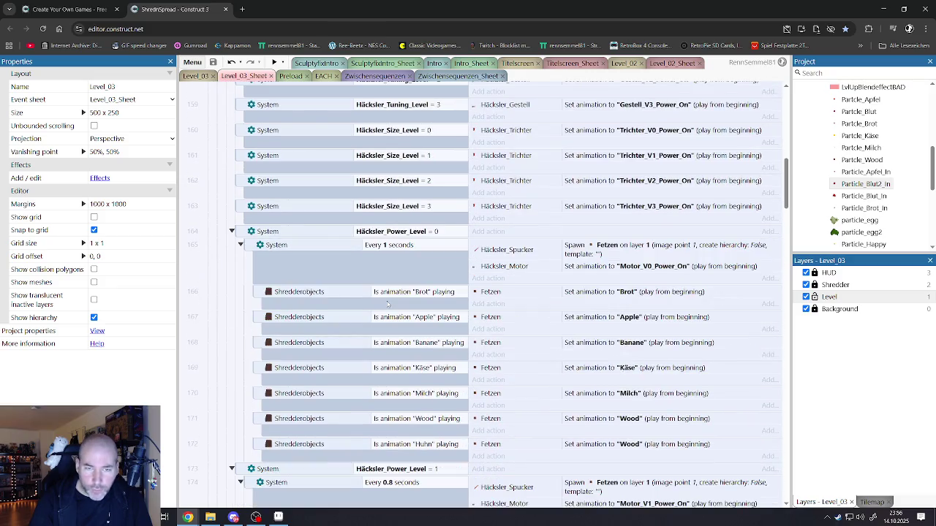
{"action": "left_click", "coordinate": [516, 252]}
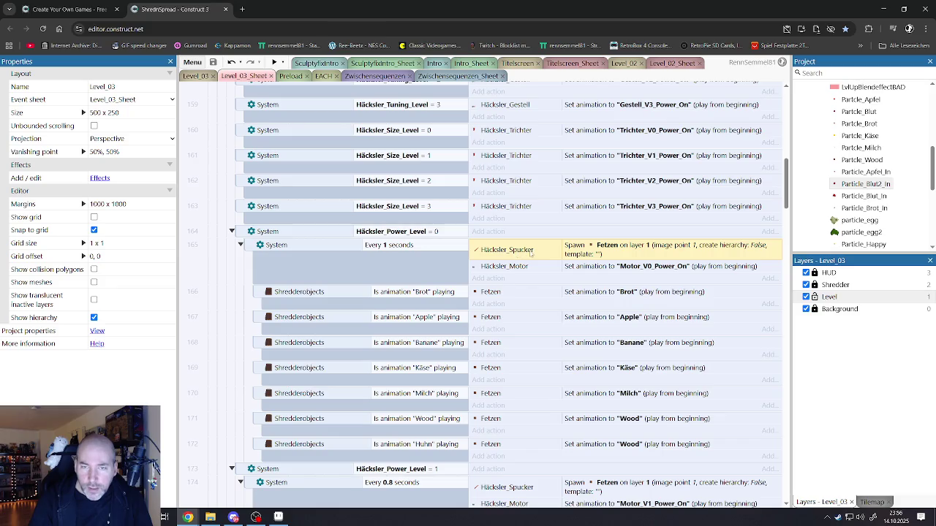
{"action": "left_click", "coordinate": [413, 233]}
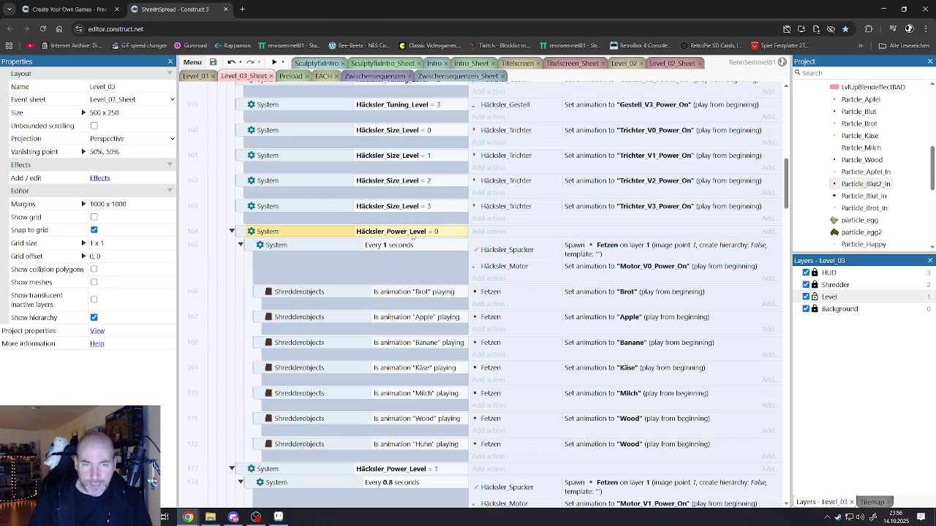
{"action": "left_click", "coordinate": [412, 248]}
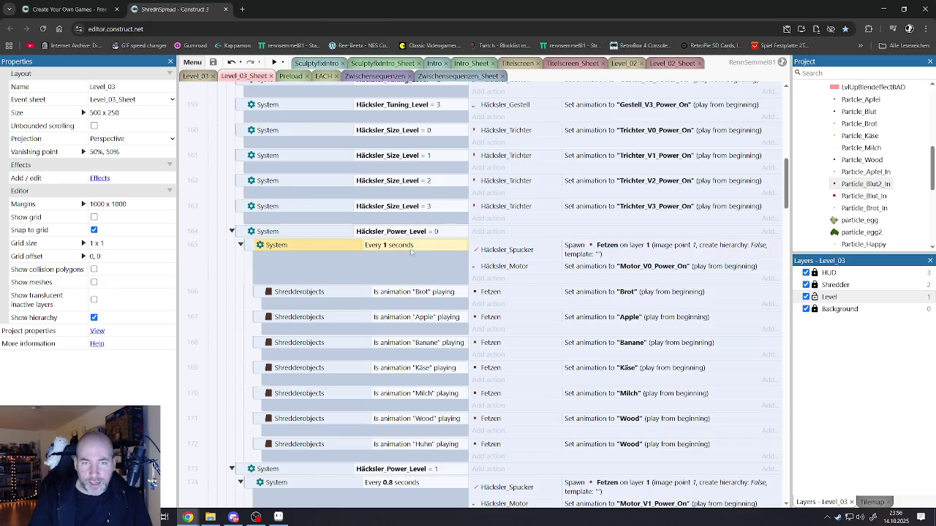
{"action": "left_click", "coordinate": [519, 252]}
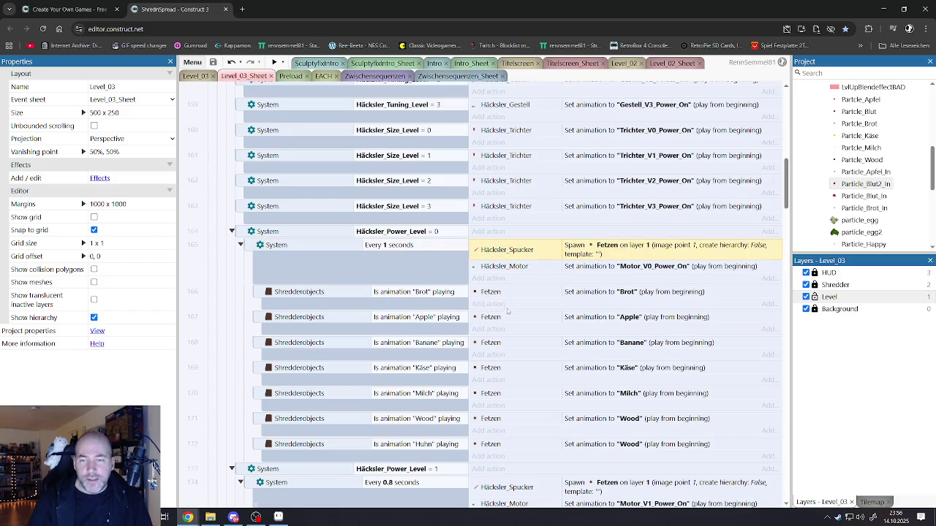
Step: Review the Trichter_V3_Power_On, Spawn Fetzen and Fetzen Brot animation actions further down
{"action": "scroll", "coordinate": [507, 312], "scroll_direction": "down", "scroll_amount": 2}
{"action": "scroll", "coordinate": [508, 311], "scroll_direction": "down", "scroll_amount": 2}
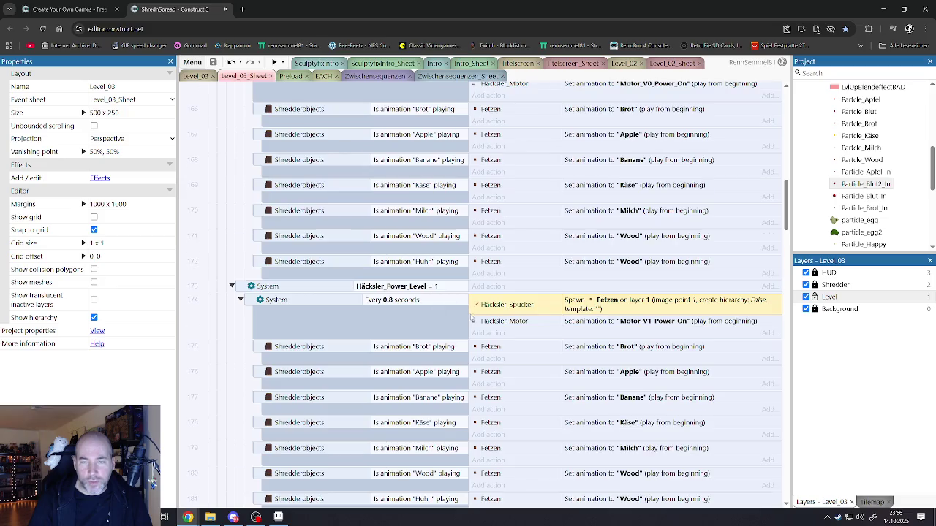
{"action": "scroll", "coordinate": [472, 319], "scroll_direction": "down", "scroll_amount": 4}
{"action": "scroll", "coordinate": [514, 266], "scroll_direction": "up", "scroll_amount": 4}
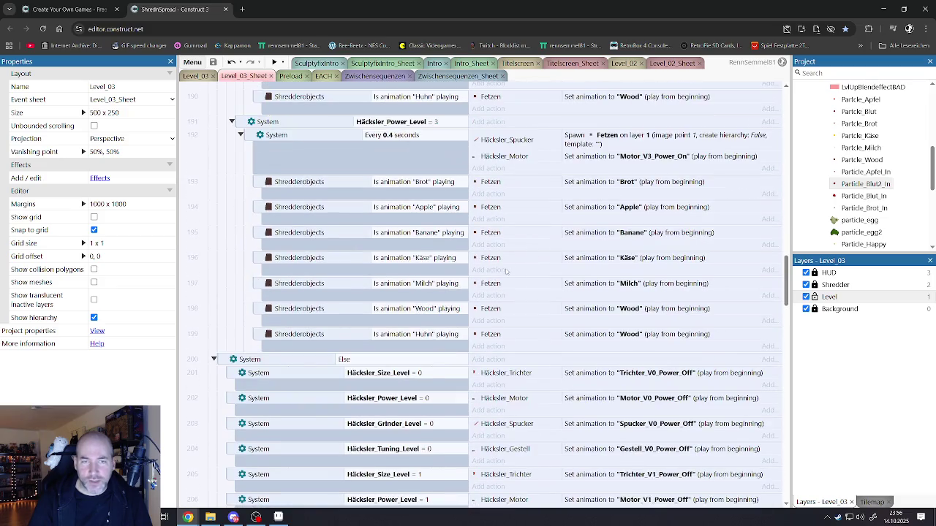
{"action": "scroll", "coordinate": [510, 275], "scroll_direction": "up", "scroll_amount": 9}
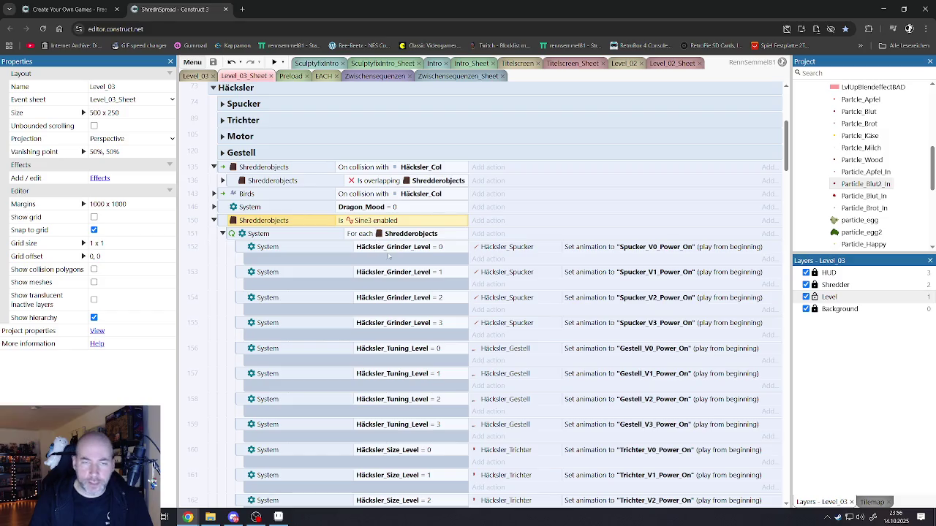
{"action": "scroll", "coordinate": [564, 319], "scroll_direction": "down", "scroll_amount": 3}
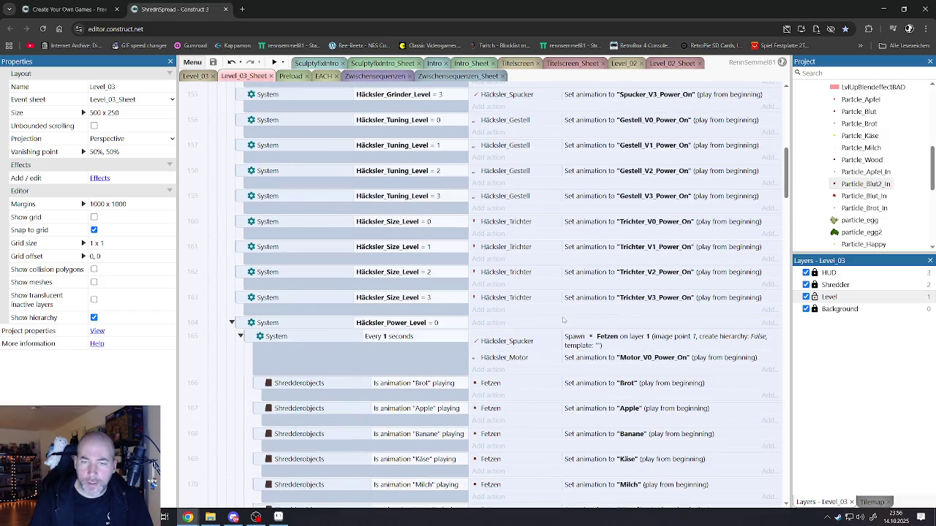
{"action": "left_click", "coordinate": [517, 299]}
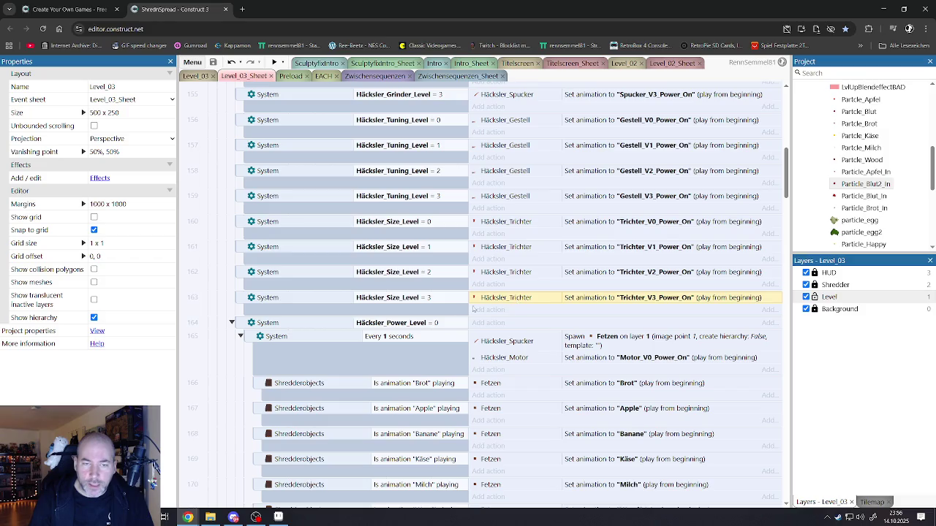
{"action": "left_click", "coordinate": [509, 344]}
{"action": "scroll", "coordinate": [510, 342], "scroll_direction": "down", "scroll_amount": 1}
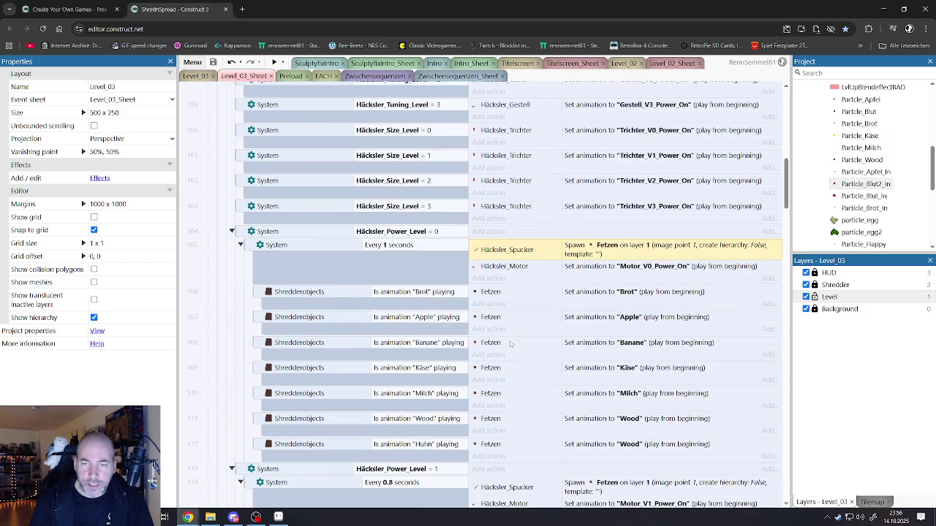
{"action": "left_click", "coordinate": [506, 292]}
{"action": "scroll", "coordinate": [507, 294], "scroll_direction": "down", "scroll_amount": 1}
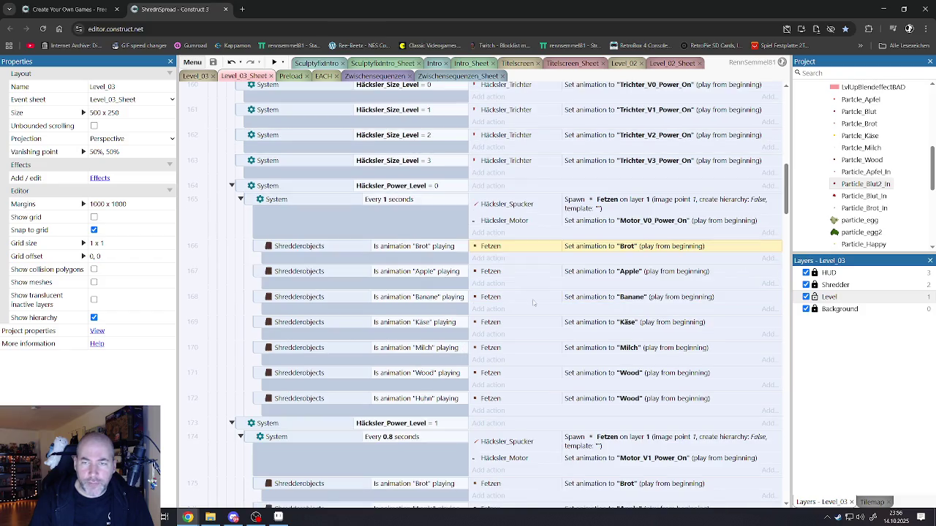
Step: Inspect event 172, where a playing Huhn sets Fetzen to the Wood animation
{"action": "left_click", "coordinate": [501, 401]}
{"action": "left_click", "coordinate": [448, 401]}
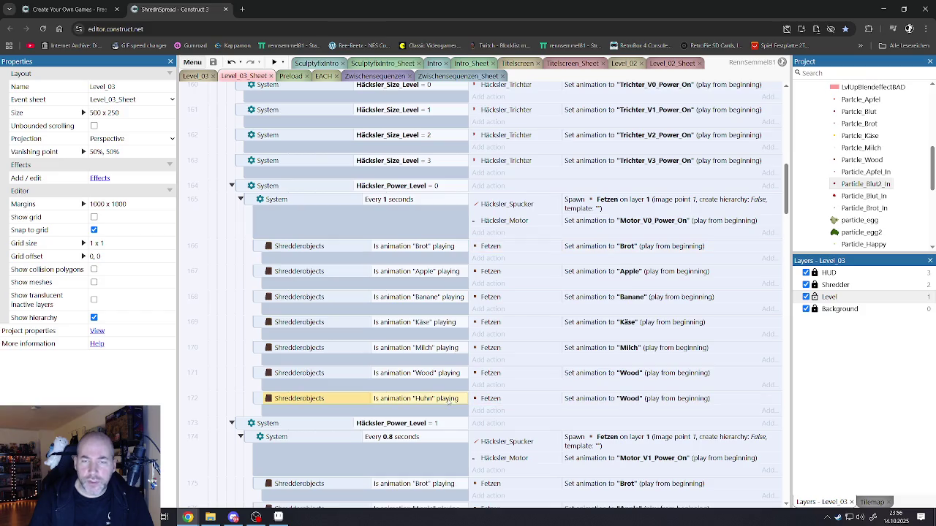
{"action": "scroll", "coordinate": [905, 194], "scroll_direction": "down", "scroll_amount": 3}
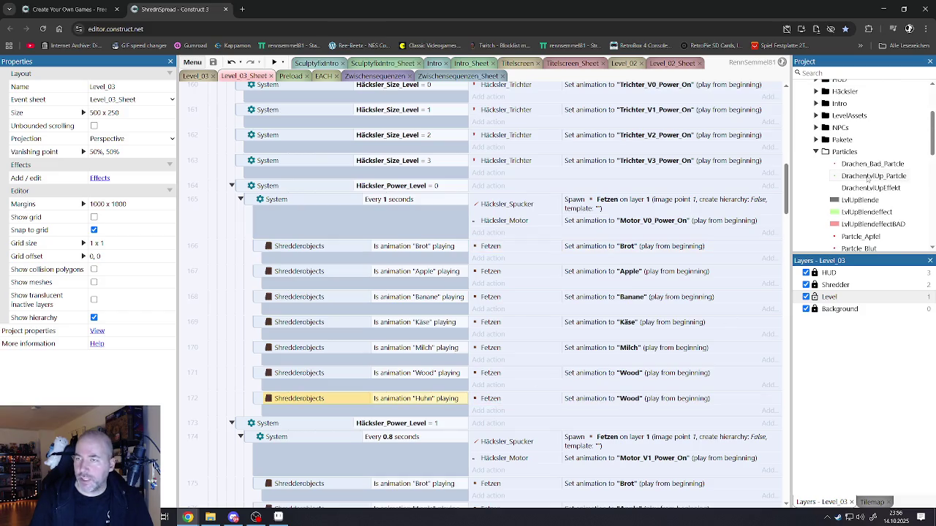
{"action": "scroll", "coordinate": [857, 188], "scroll_direction": "up", "scroll_amount": 5}
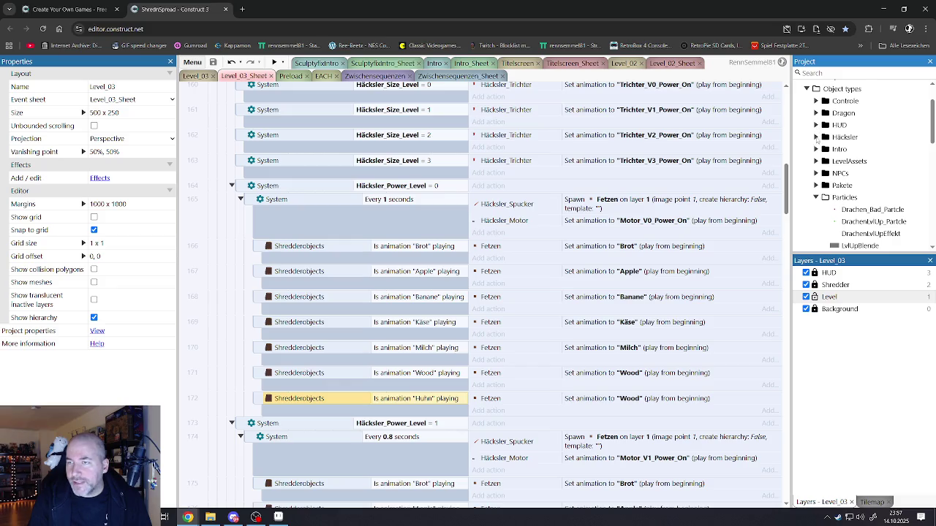
Step: Open the Fetzen object's animations from the Shredderobjekte folder in the Project bar
{"action": "left_click", "coordinate": [816, 162]}
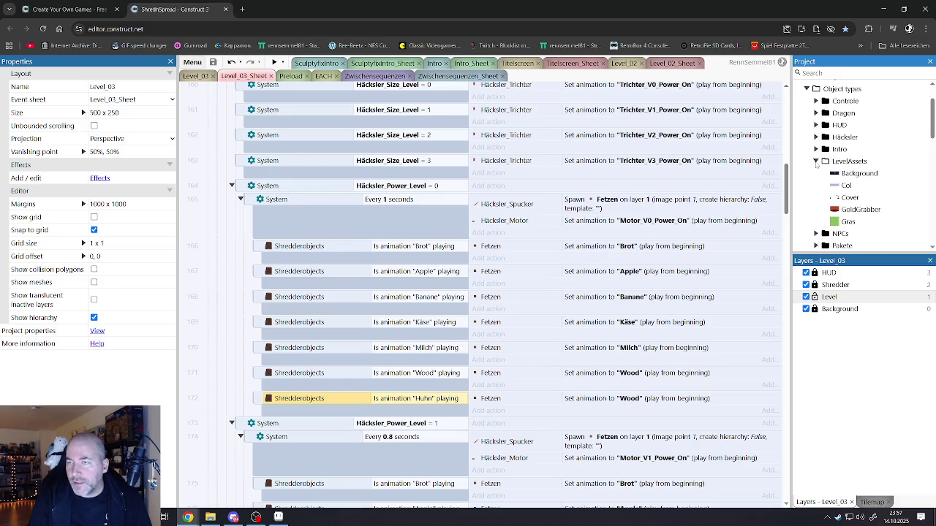
{"action": "left_click", "coordinate": [816, 161]}
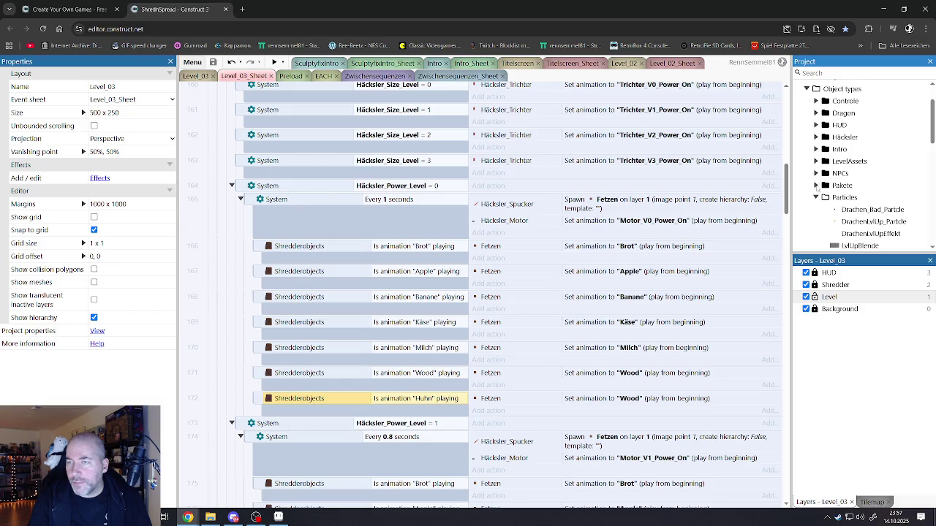
{"action": "left_click", "coordinate": [816, 186]}
{"action": "left_click", "coordinate": [816, 186]}
{"action": "scroll", "coordinate": [820, 169], "scroll_direction": "down", "scroll_amount": 6}
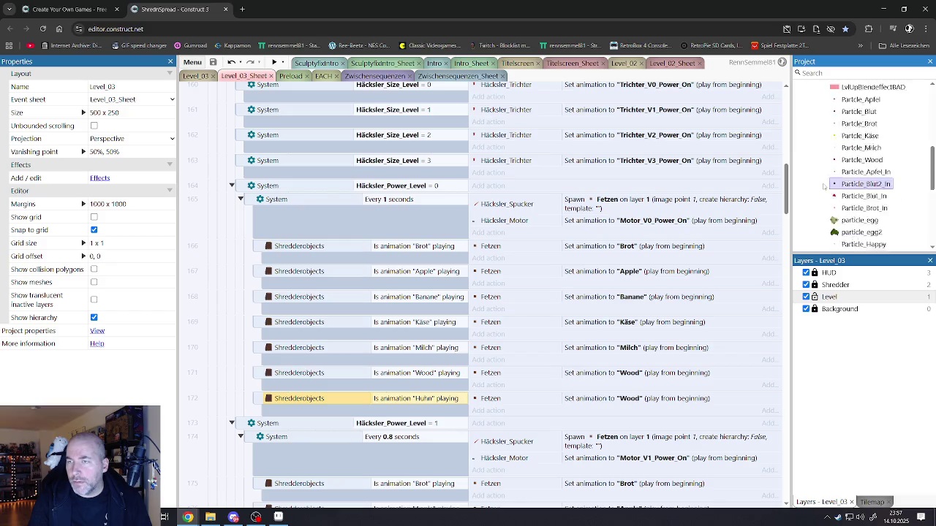
{"action": "left_click", "coordinate": [816, 202]}
{"action": "scroll", "coordinate": [819, 197], "scroll_direction": "down", "scroll_amount": 1}
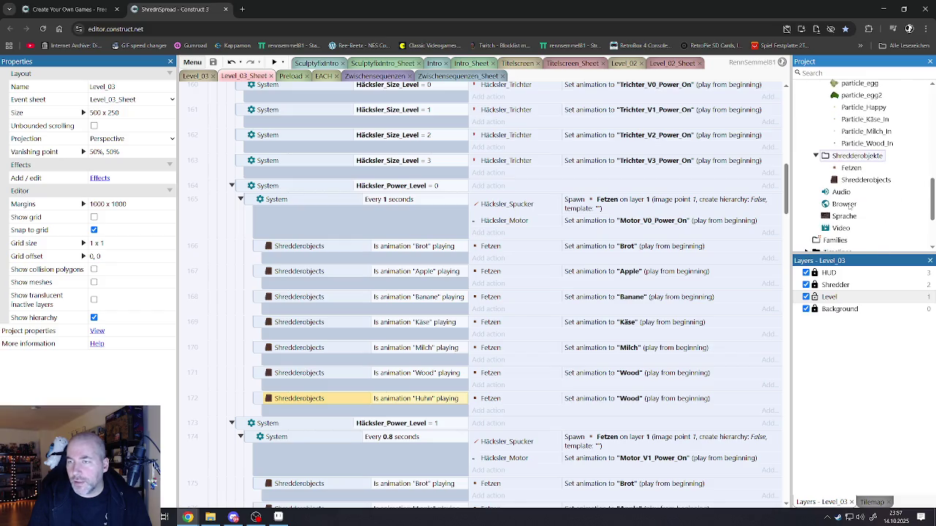
{"action": "left_click", "coordinate": [848, 168]}
{"action": "double_click", "coordinate": [849, 171]}
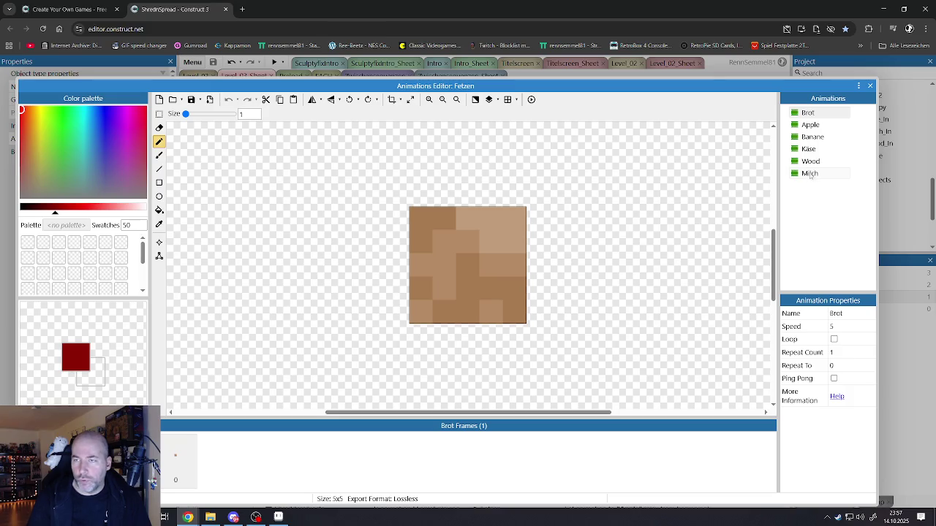
Step: Duplicate the Wood animation and rename the copy to Blut
{"action": "right_click", "coordinate": [811, 174]}
{"action": "left_click", "coordinate": [803, 174]}
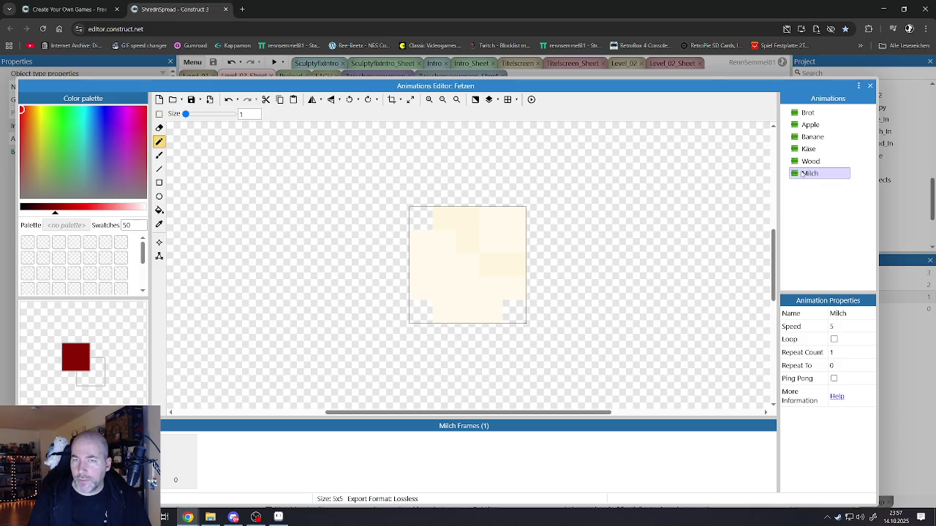
{"action": "left_click", "coordinate": [809, 161]}
{"action": "left_click", "coordinate": [809, 149]}
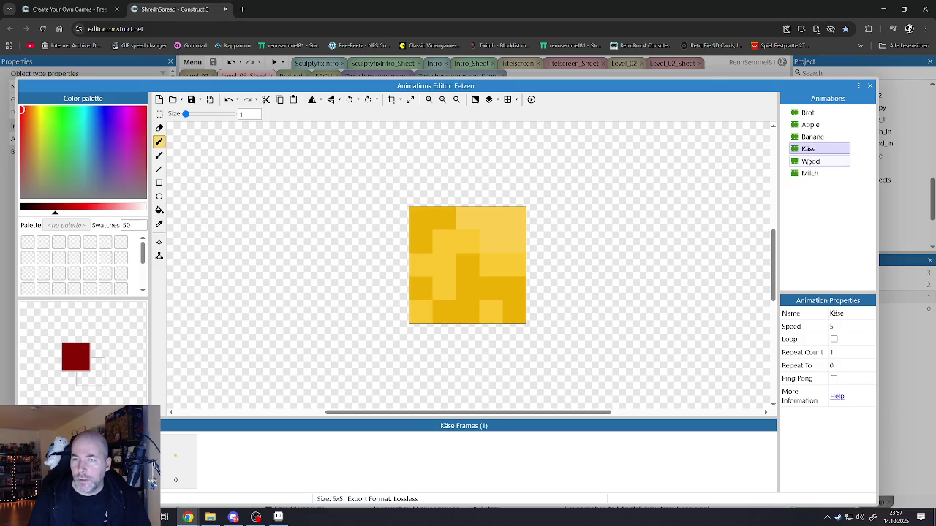
{"action": "left_click", "coordinate": [809, 161]}
{"action": "right_click", "coordinate": [809, 163]}
{"action": "left_click", "coordinate": [830, 170]}
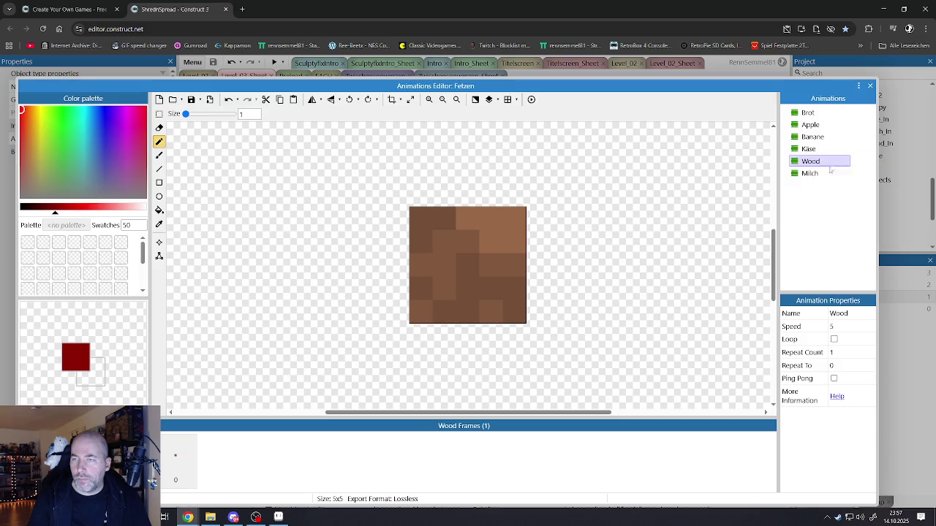
{"action": "right_click", "coordinate": [813, 186]}
{"action": "left_click", "coordinate": [817, 208]}
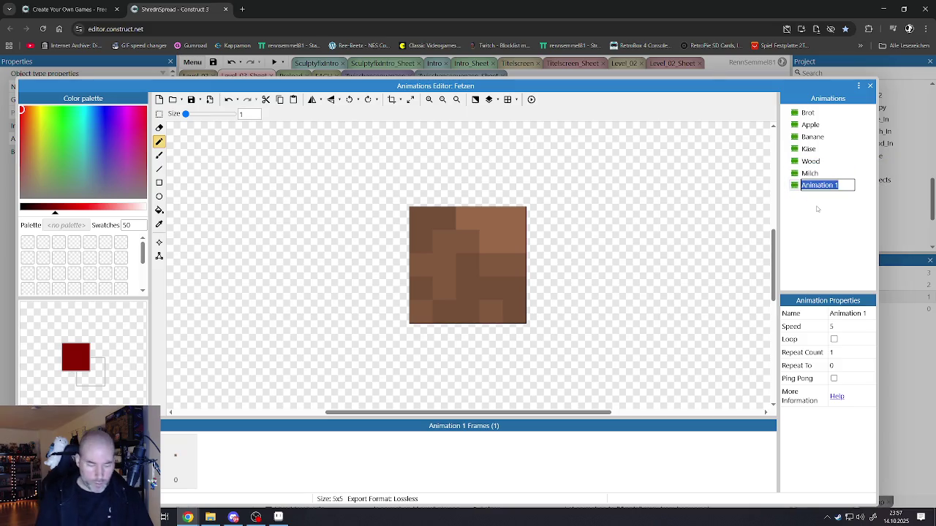
{"action": "type", "text": "Blut"}
{"action": "key", "text": "Return"}
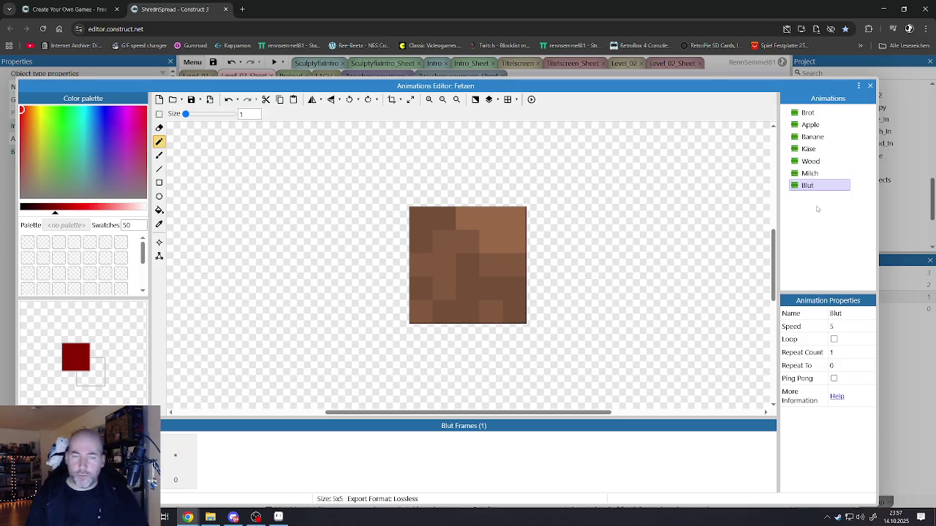
Step: Flood-fill the Blut frame's brown pixels with dark and brighter red shades
{"action": "left_click", "coordinate": [159, 210]}
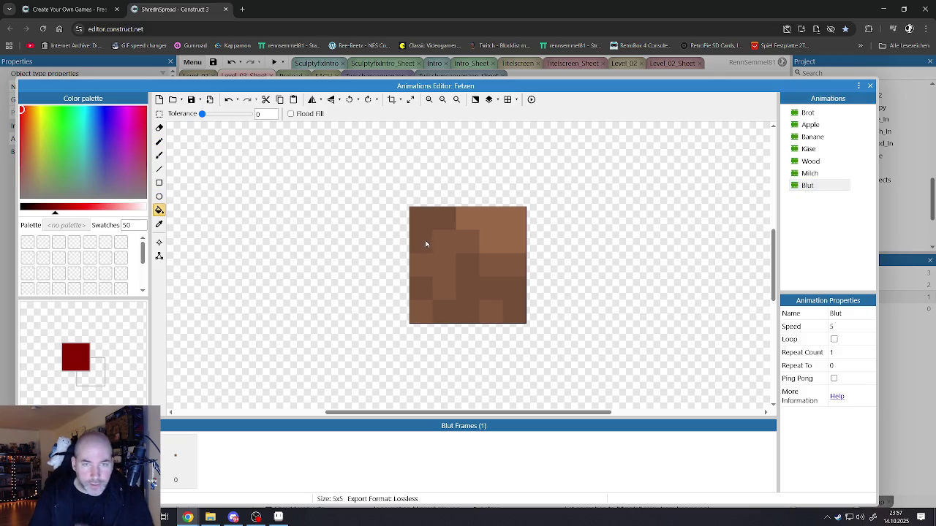
{"action": "left_click", "coordinate": [457, 277]}
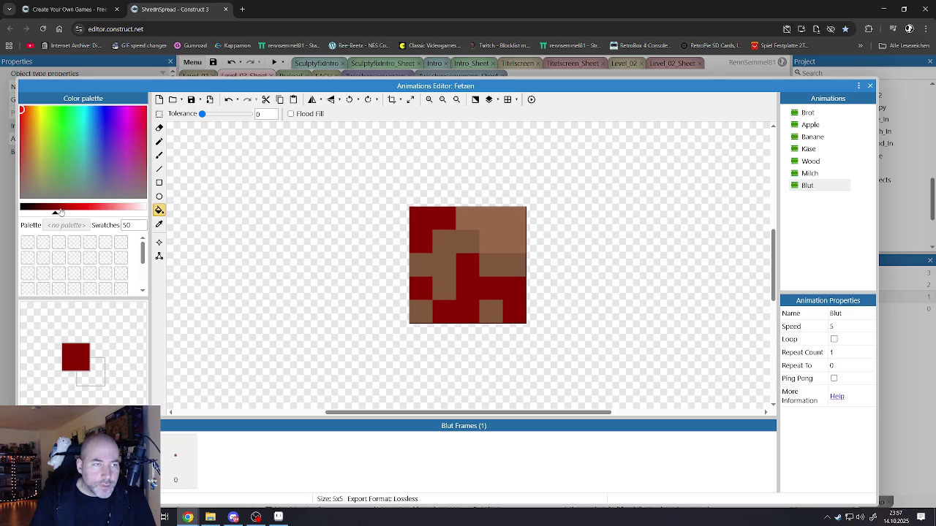
{"action": "left_click", "coordinate": [60, 209]}
{"action": "left_click", "coordinate": [445, 248]}
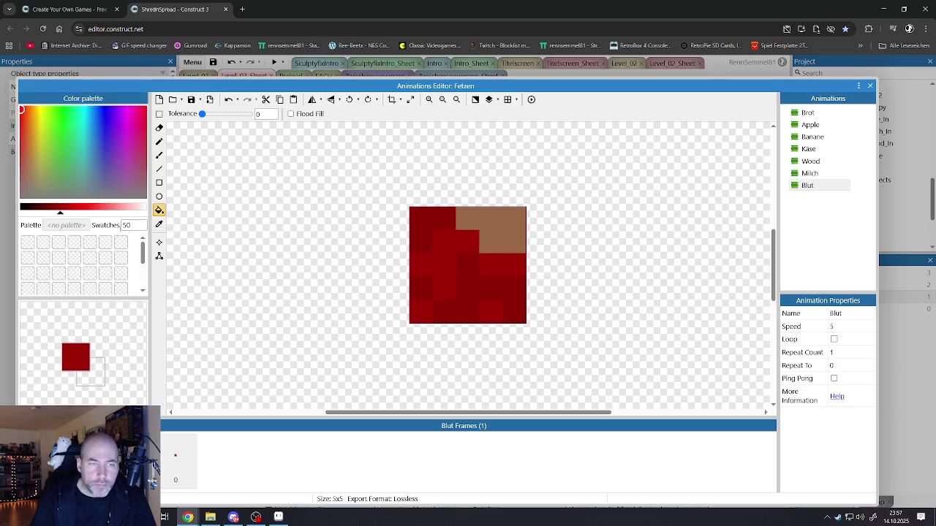
{"action": "left_click", "coordinate": [70, 208]}
{"action": "left_click", "coordinate": [469, 227]}
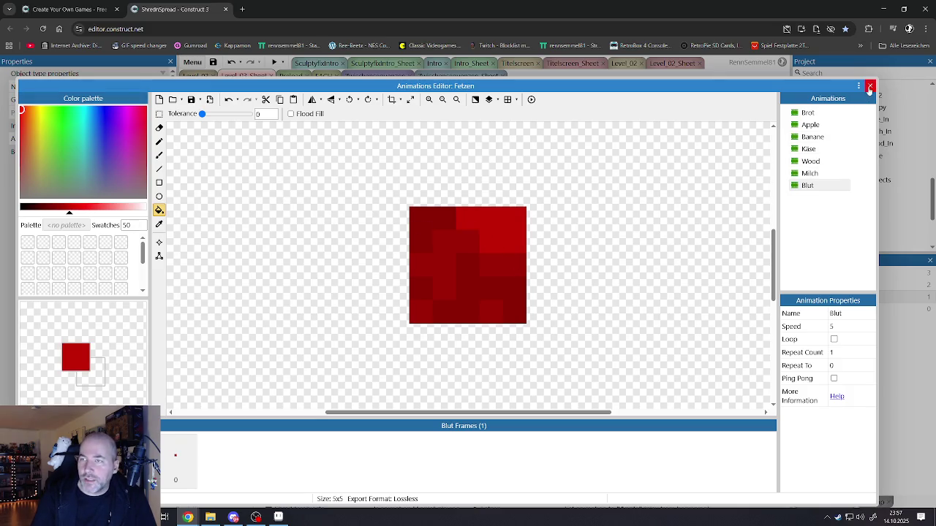
Step: Close the animation editor and duplicate the Huhn shredder event below the original
{"action": "left_click", "coordinate": [871, 86]}
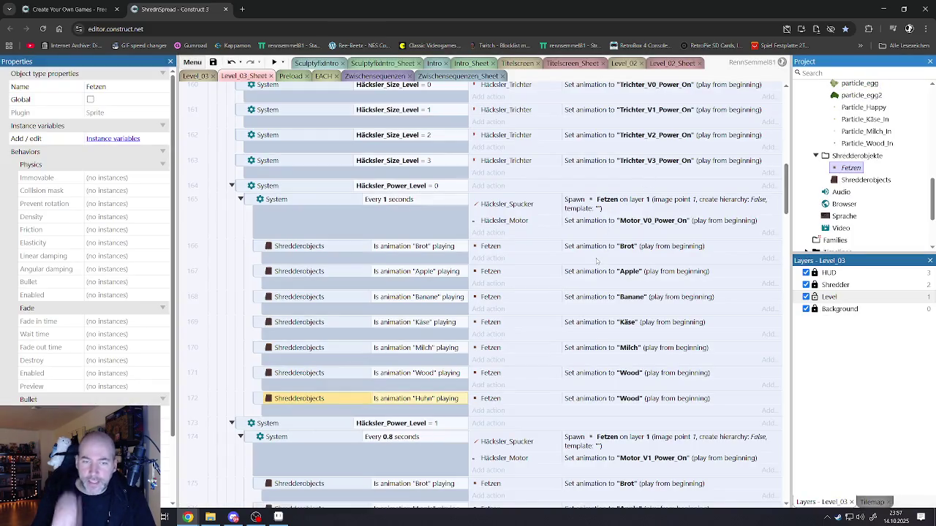
{"action": "scroll", "coordinate": [303, 196], "scroll_direction": "down", "scroll_amount": 3}
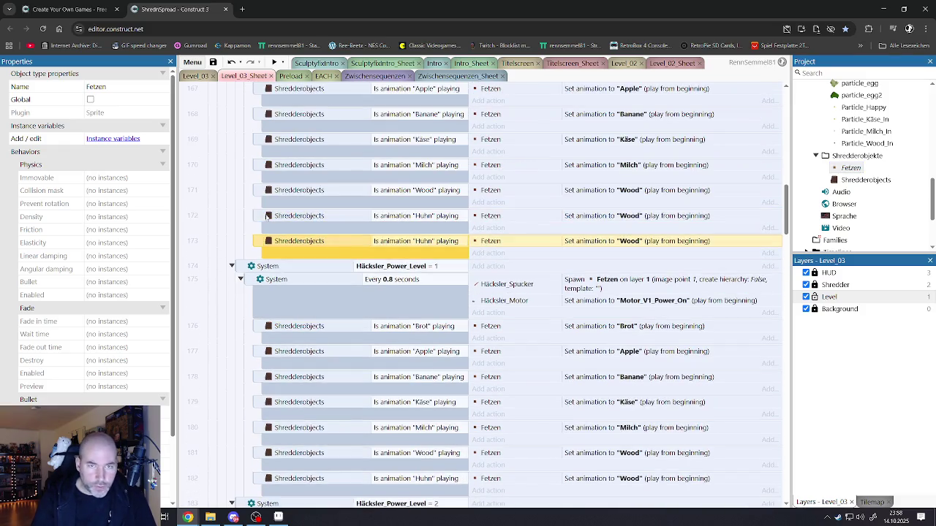
{"action": "key", "text": "ctrl+c"}
{"action": "key", "text": "ctrl+v"}
Step: Try renaming the copied condition's animation to "Blut", then cancel the edit
{"action": "double_click", "coordinate": [410, 246]}
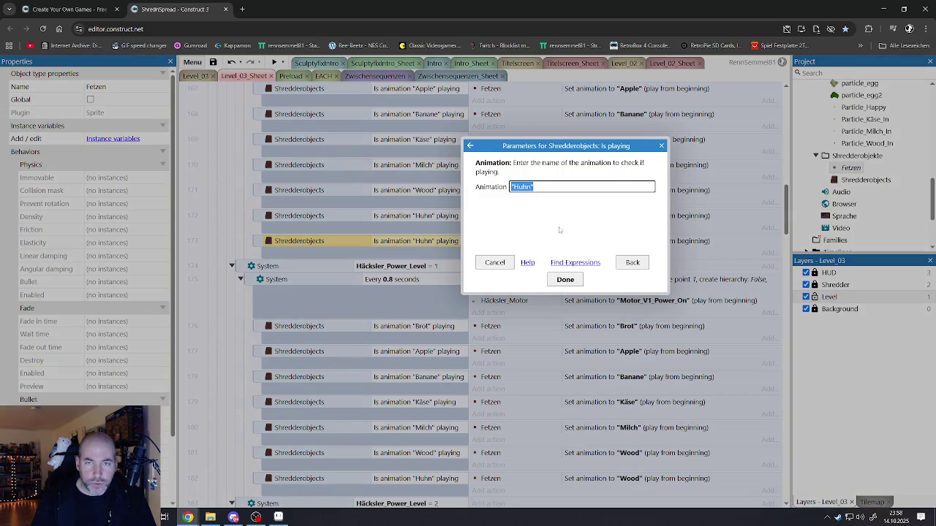
{"action": "left_click", "coordinate": [535, 186]}
{"action": "left_click_drag", "start_coordinate": [534, 187], "coordinate": [512, 188]}
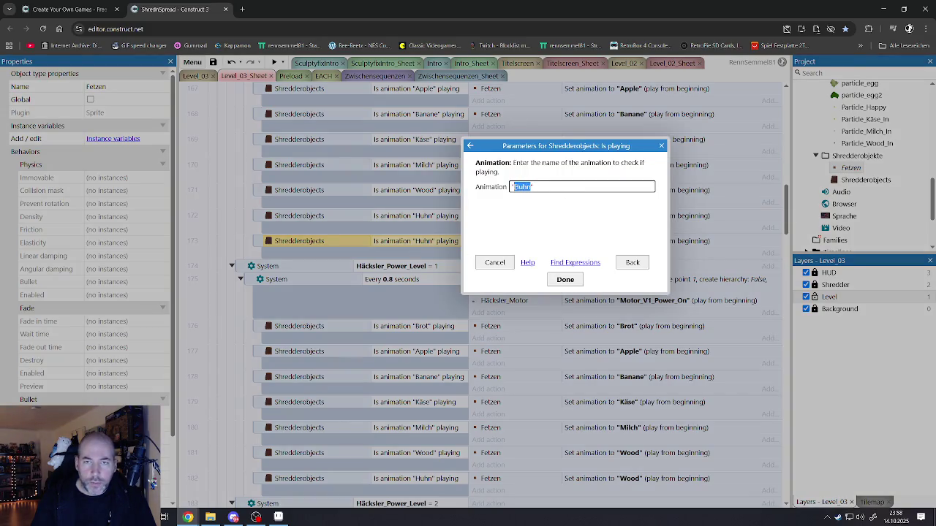
{"action": "type", "text": "\"B"}
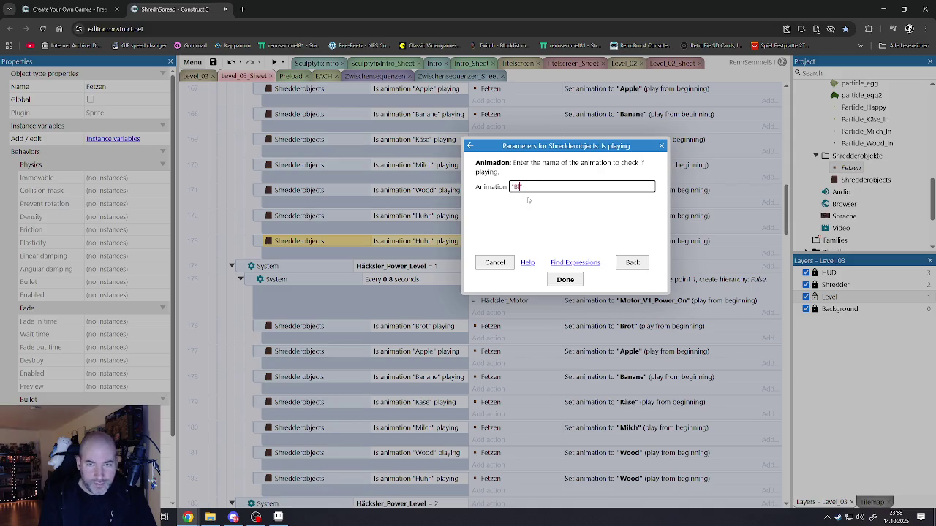
{"action": "type", "text": "lut\""}
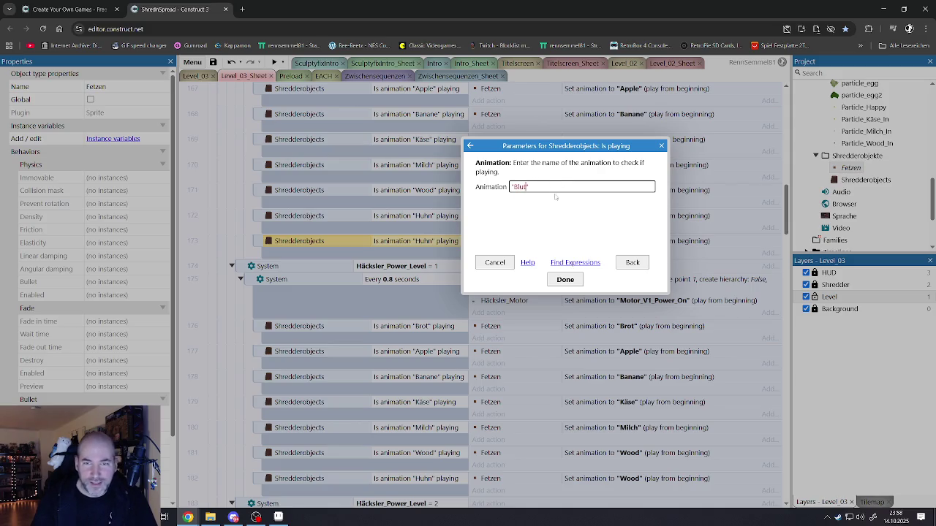
{"action": "left_click_drag", "start_coordinate": [529, 187], "coordinate": [514, 187]}
{"action": "type", "text": "\""}
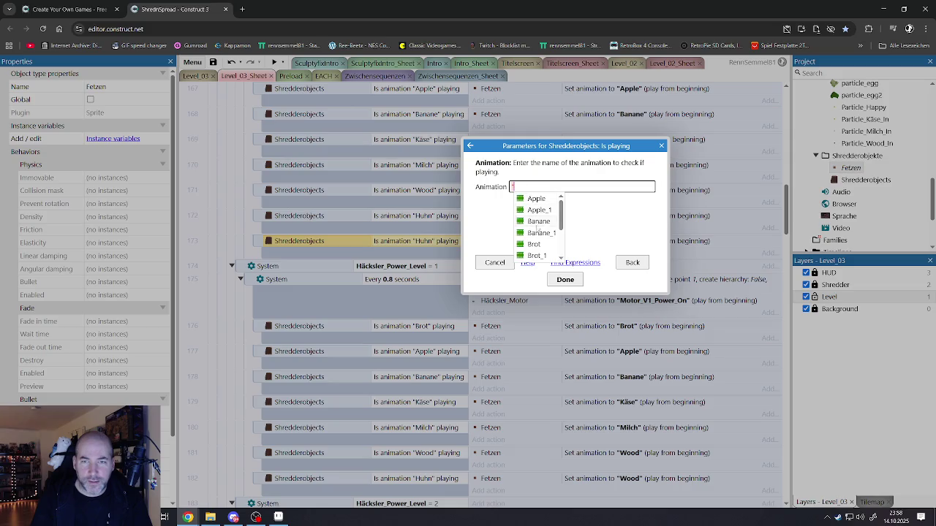
{"action": "scroll", "coordinate": [534, 234], "scroll_direction": "down", "scroll_amount": 2}
{"action": "scroll", "coordinate": [532, 250], "scroll_direction": "up", "scroll_amount": 2}
{"action": "scroll", "coordinate": [537, 248], "scroll_direction": "down", "scroll_amount": 3}
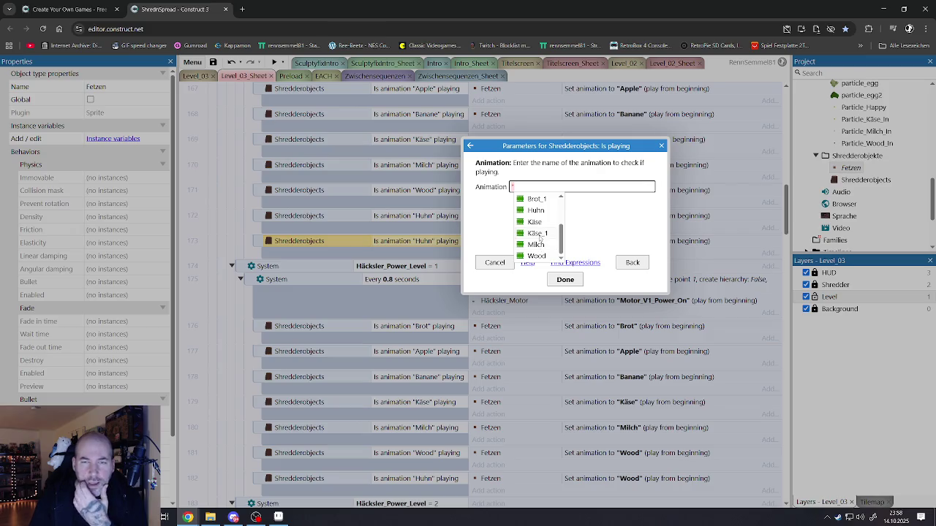
{"action": "scroll", "coordinate": [538, 231], "scroll_direction": "up", "scroll_amount": 3}
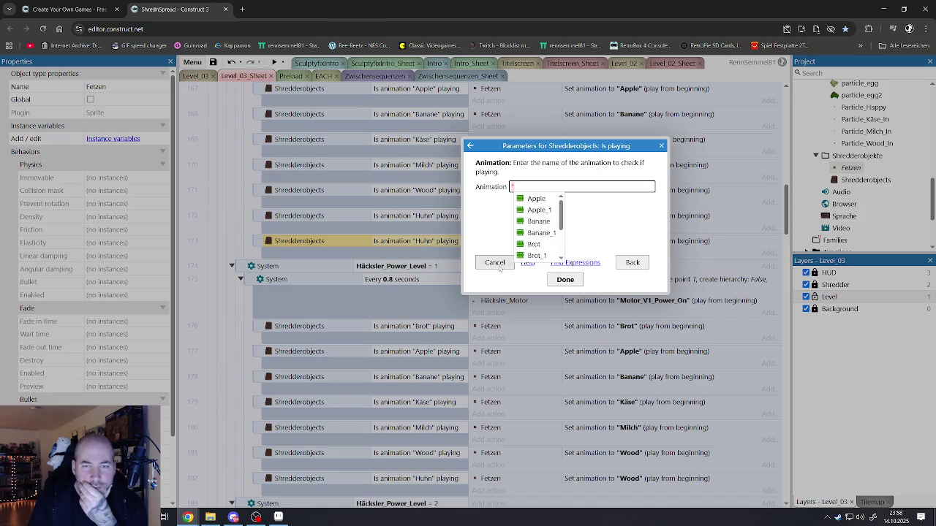
{"action": "left_click", "coordinate": [497, 264]}
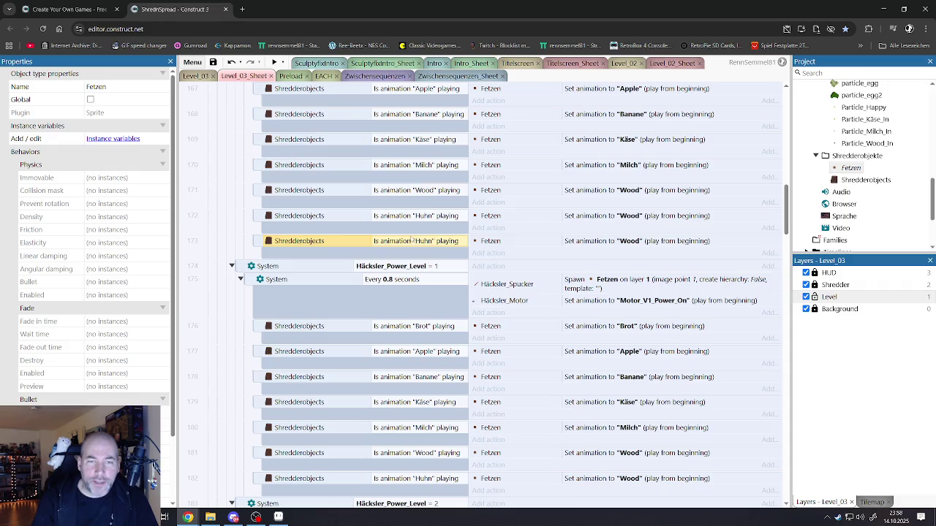
Step: Replace the copied condition's object with Birds and check for animation Bird_01_Grab
{"action": "right_click", "coordinate": [412, 242]}
{"action": "left_click", "coordinate": [437, 305]}
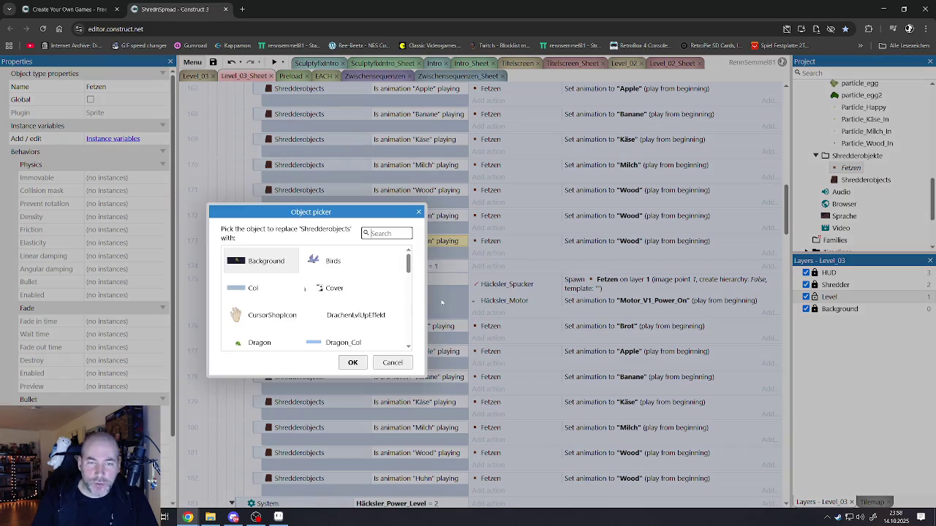
{"action": "double_click", "coordinate": [335, 269]}
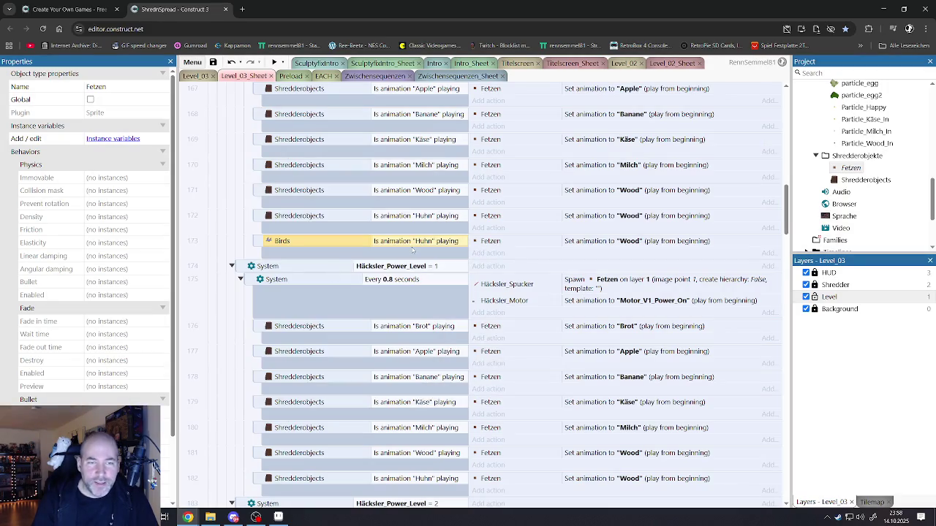
{"action": "double_click", "coordinate": [403, 243]}
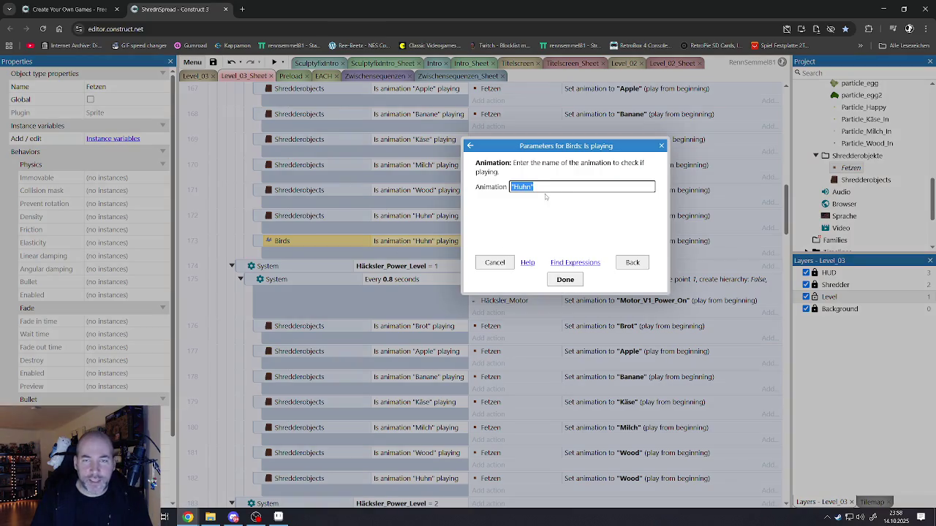
{"action": "left_click_drag", "start_coordinate": [537, 187], "coordinate": [527, 188]}
{"action": "key", "text": "BackSpace"}
{"action": "key", "text": "BackSpace"}
{"action": "key", "text": "BackSpace"}
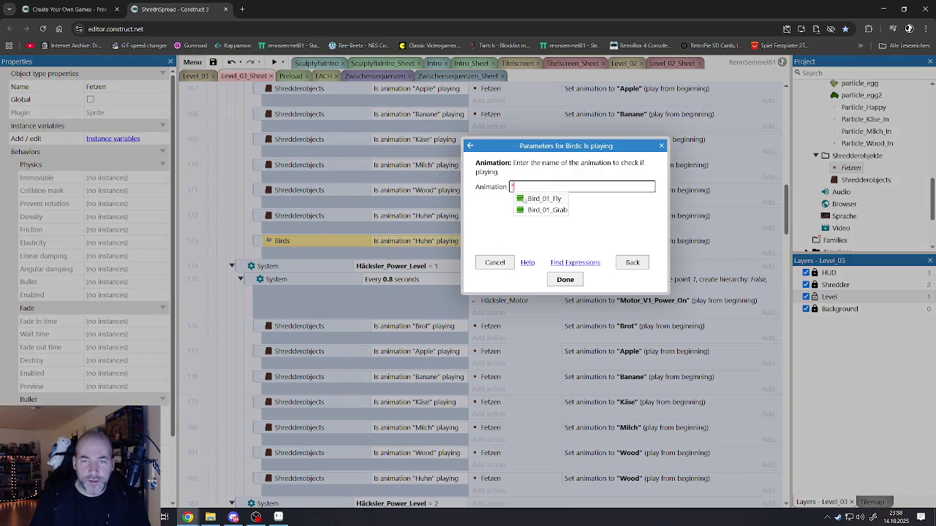
{"action": "key", "text": "Return"}
{"action": "left_click", "coordinate": [565, 280]}
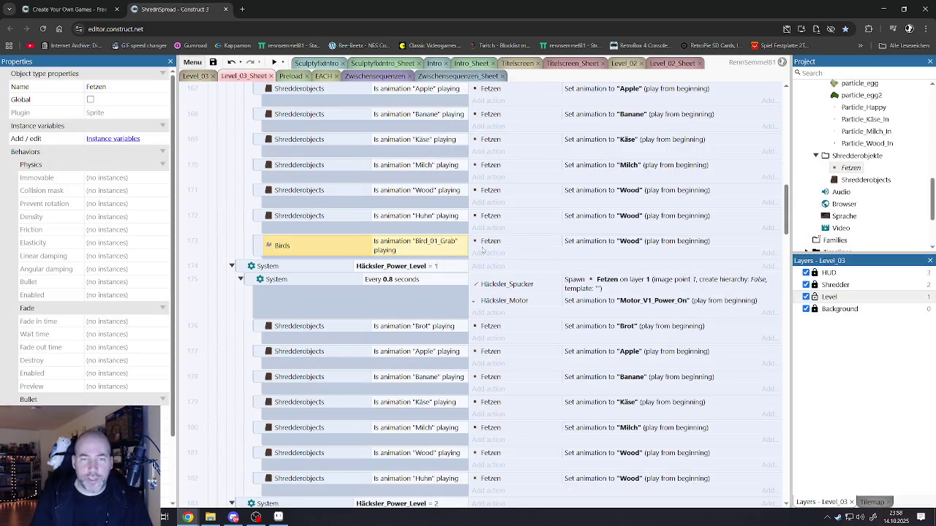
Step: Change the Fetzen set-animation action from Wood to Blut and select the event for copying
{"action": "left_click", "coordinate": [491, 244]}
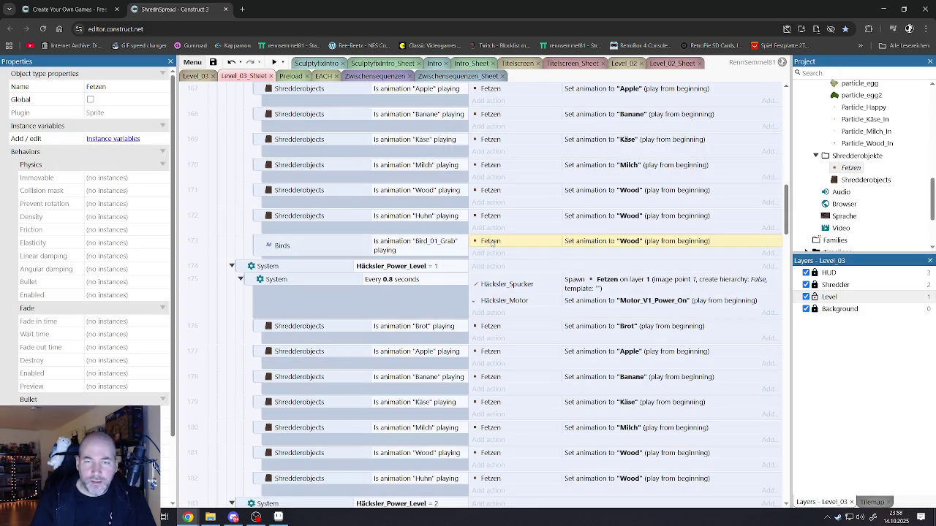
{"action": "double_click", "coordinate": [491, 243]}
{"action": "left_click_drag", "start_coordinate": [537, 185], "coordinate": [521, 184]}
{"action": "key", "text": "BackSpace"}
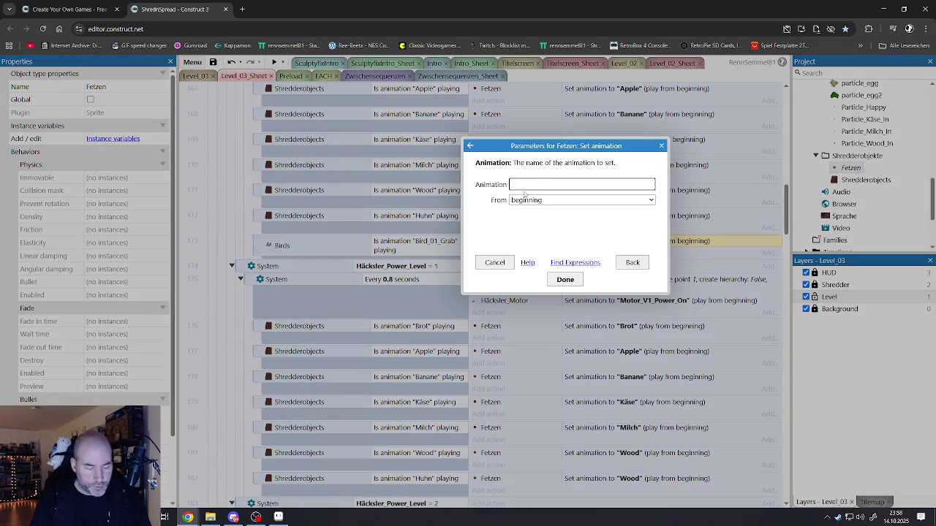
{"action": "type", "text": "\"W"}
{"action": "key", "text": "BackSpace"}
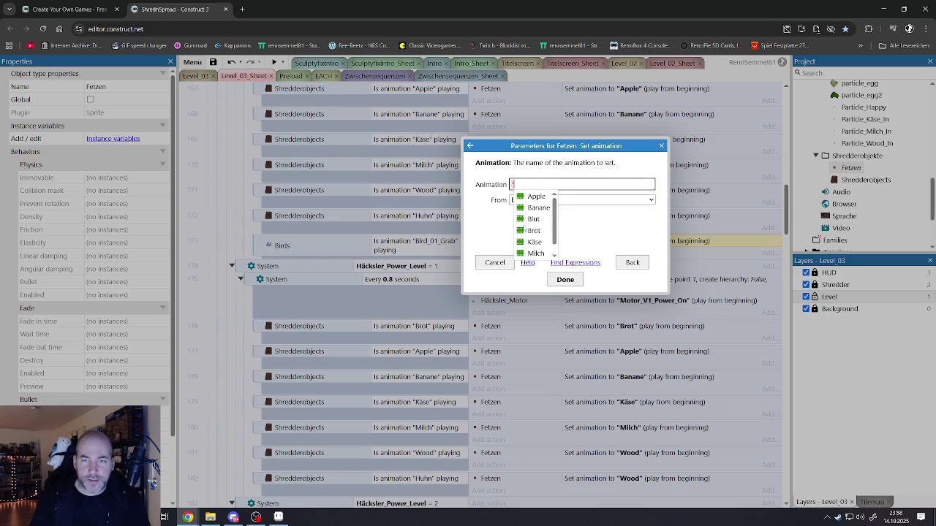
{"action": "left_click", "coordinate": [531, 219]}
{"action": "left_click", "coordinate": [565, 279]}
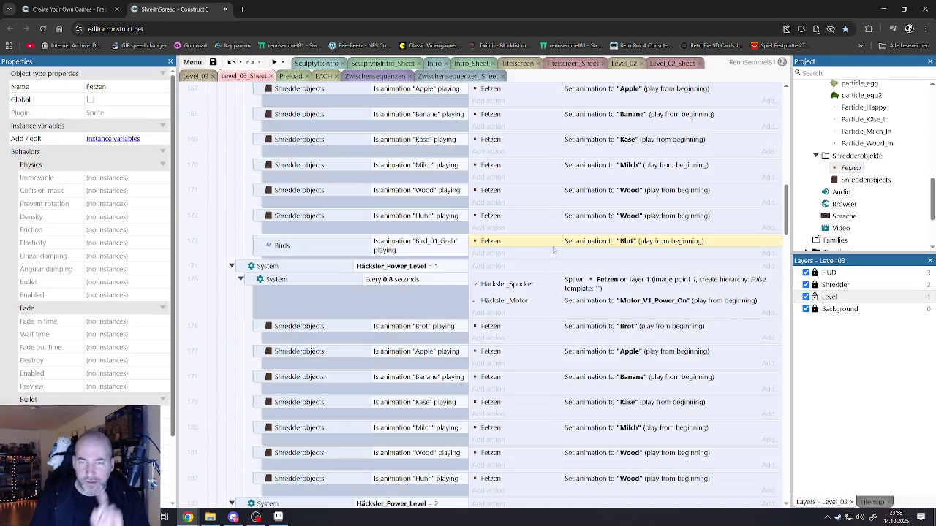
{"action": "left_click", "coordinate": [273, 254]}
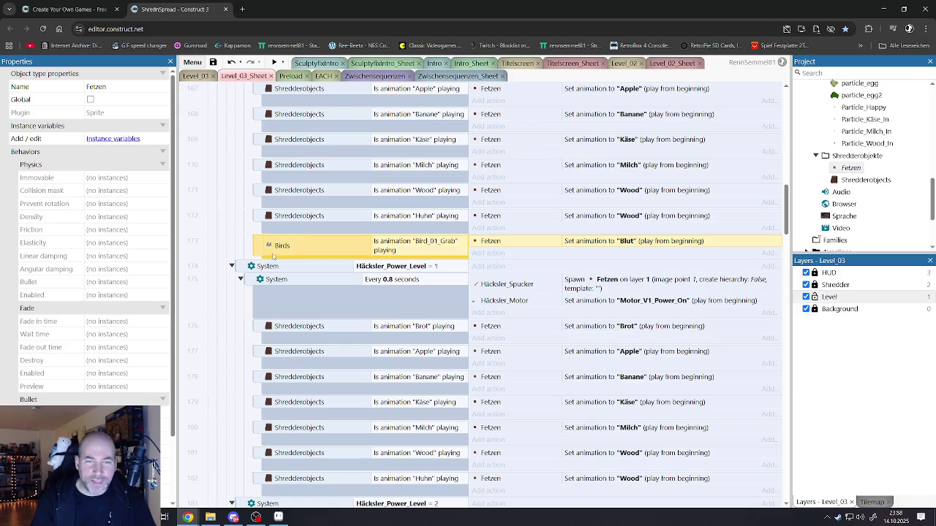
Step: Paste the Birds Bird_01_Grab → Blut event below the Huhn events at power levels 1, 2 and 3
{"action": "scroll", "coordinate": [397, 247], "scroll_direction": "up", "scroll_amount": 5}
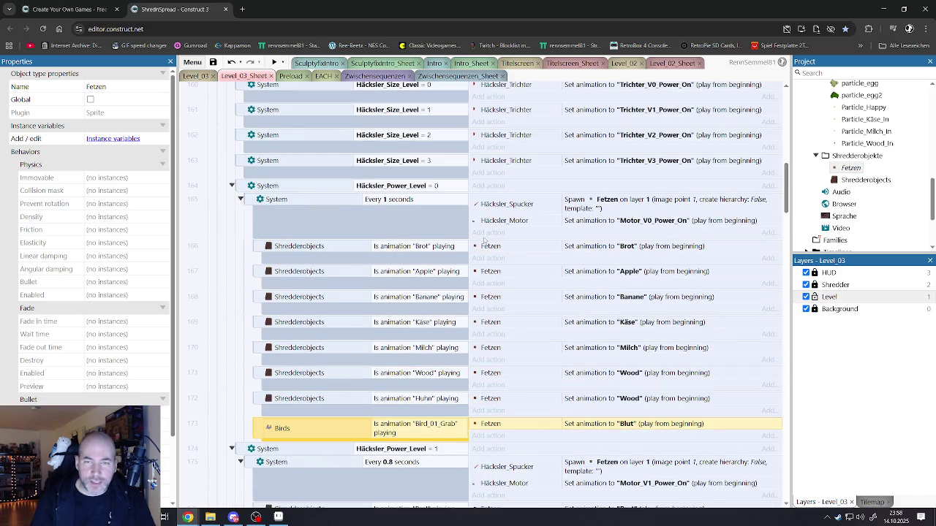
{"action": "scroll", "coordinate": [484, 241], "scroll_direction": "down", "scroll_amount": 5}
{"action": "scroll", "coordinate": [483, 241], "scroll_direction": "down", "scroll_amount": 6}
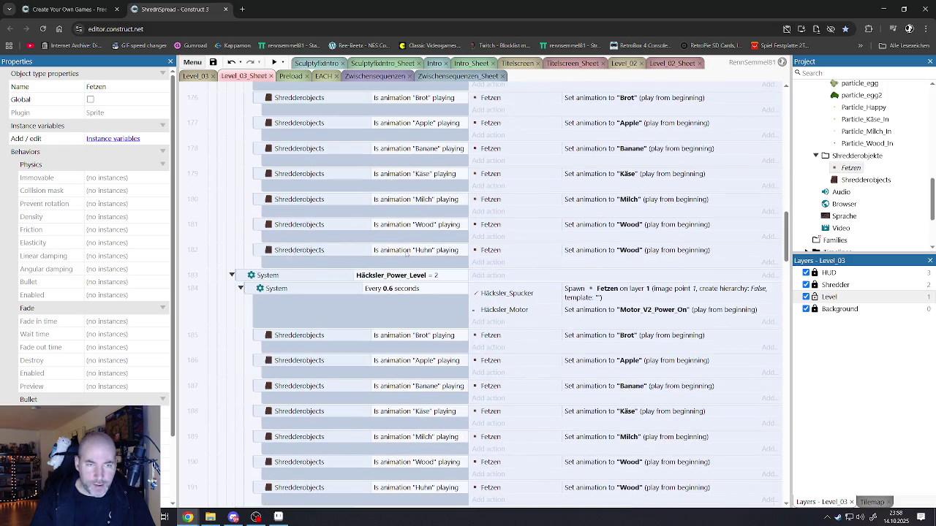
{"action": "left_click", "coordinate": [352, 256]}
{"action": "key", "text": "ctrl+v"}
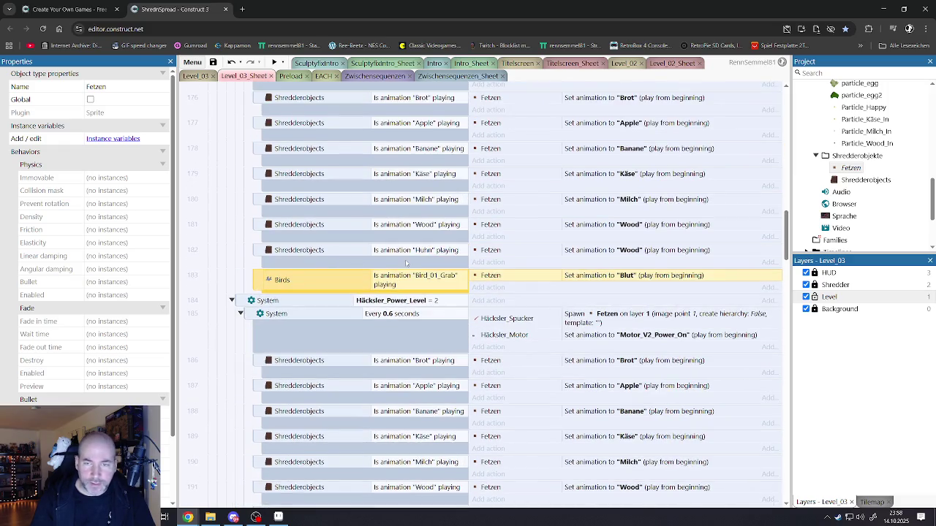
{"action": "scroll", "coordinate": [406, 263], "scroll_direction": "down", "scroll_amount": 7}
{"action": "left_click", "coordinate": [322, 259]}
{"action": "key", "text": "ctrl+v"}
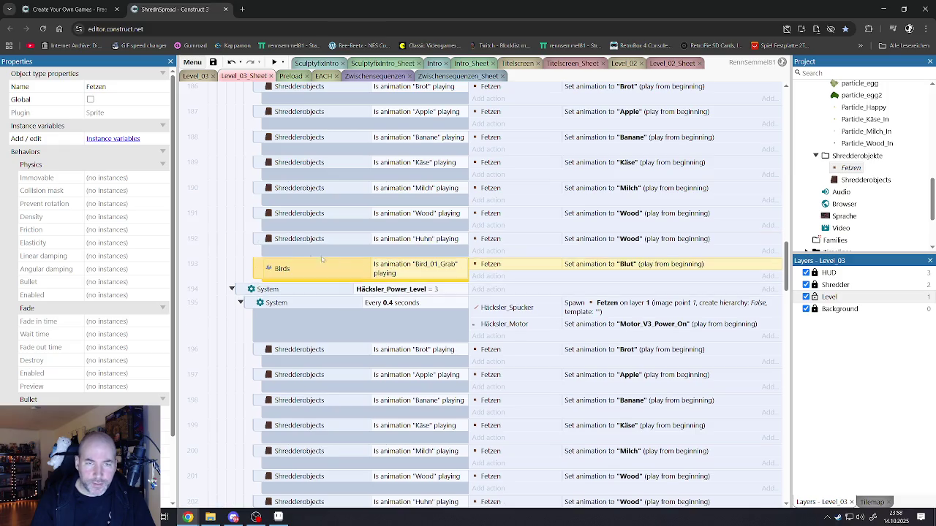
{"action": "scroll", "coordinate": [341, 259], "scroll_direction": "down", "scroll_amount": 6}
{"action": "left_click", "coordinate": [267, 272]}
{"action": "key", "text": "ctrl+v"}
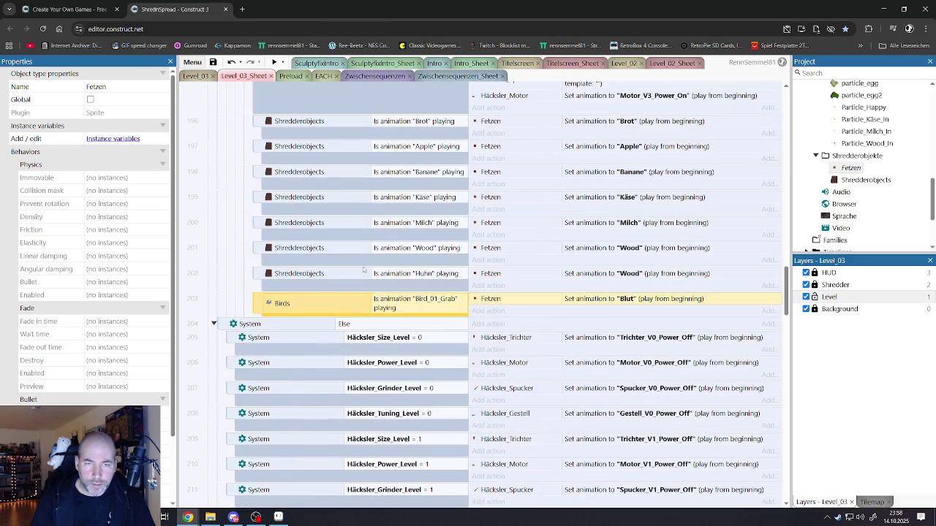
{"action": "scroll", "coordinate": [351, 271], "scroll_direction": "down", "scroll_amount": 5}
{"action": "scroll", "coordinate": [364, 269], "scroll_direction": "up", "scroll_amount": 5}
{"action": "scroll", "coordinate": [364, 269], "scroll_direction": "up", "scroll_amount": 6}
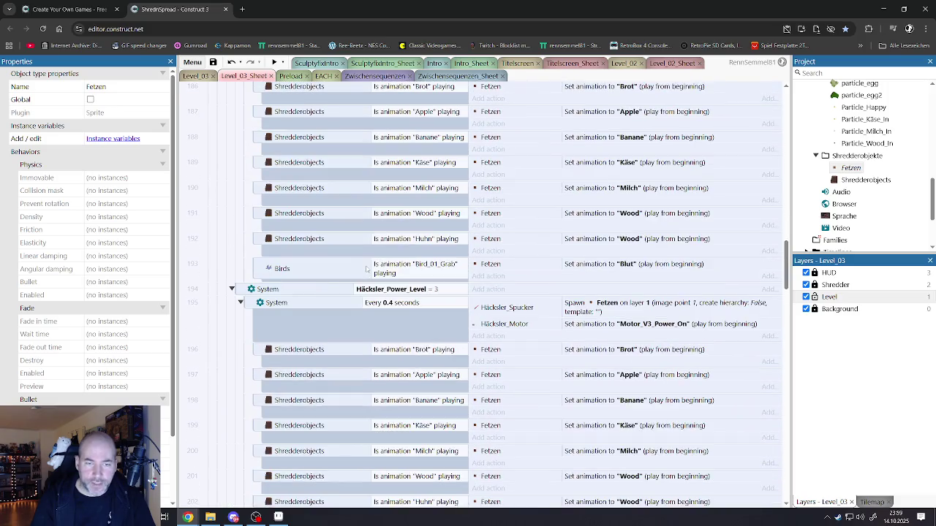
{"action": "scroll", "coordinate": [414, 293], "scroll_direction": "down", "scroll_amount": 5}
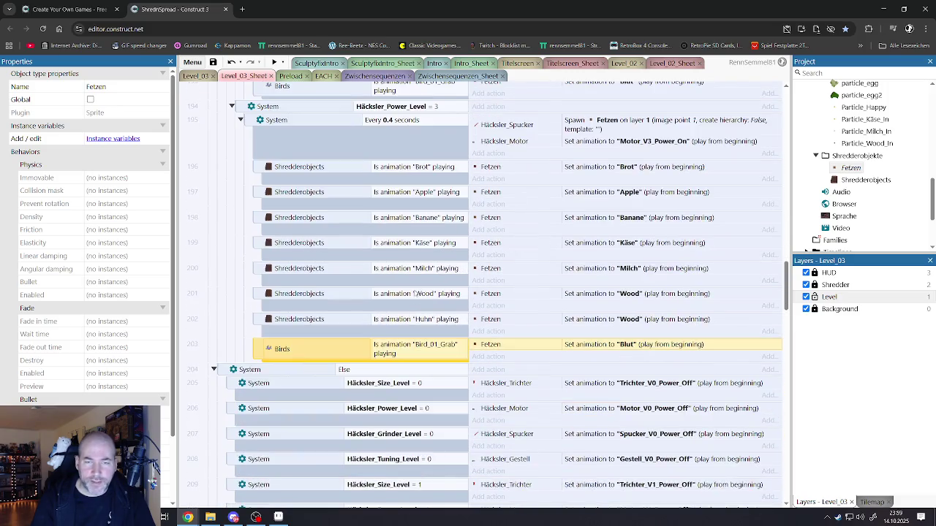
{"action": "scroll", "coordinate": [389, 353], "scroll_direction": "down", "scroll_amount": 9}
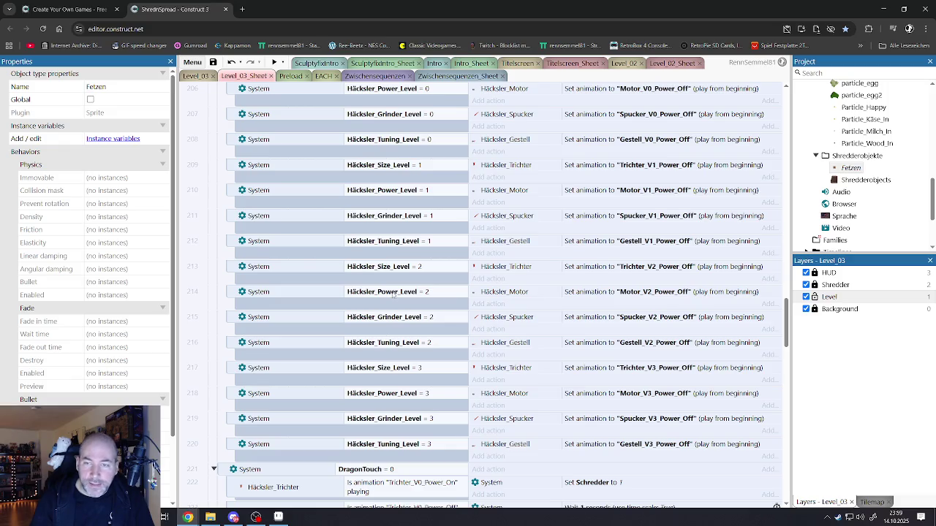
{"action": "scroll", "coordinate": [393, 300], "scroll_direction": "down", "scroll_amount": 5}
{"action": "scroll", "coordinate": [395, 302], "scroll_direction": "down", "scroll_amount": 3}
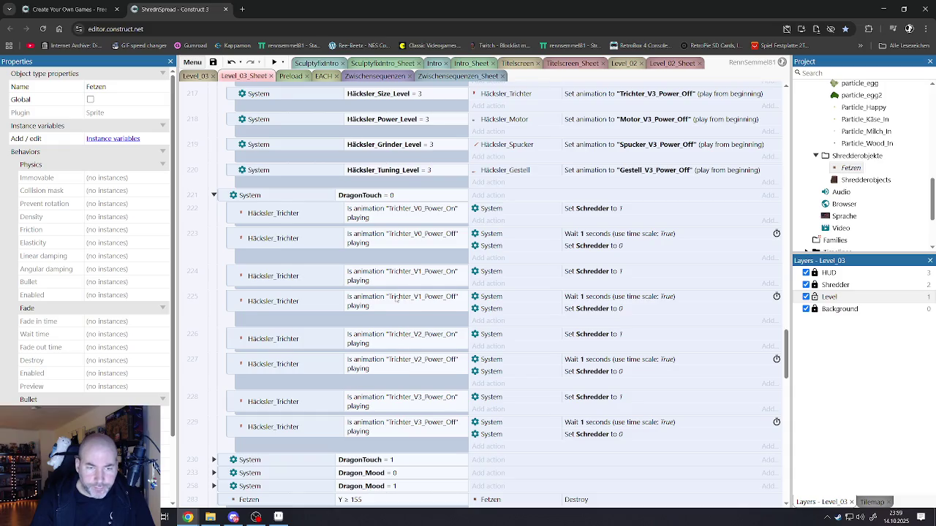
{"action": "scroll", "coordinate": [396, 299], "scroll_direction": "down", "scroll_amount": 4}
{"action": "scroll", "coordinate": [396, 299], "scroll_direction": "up", "scroll_amount": 12}
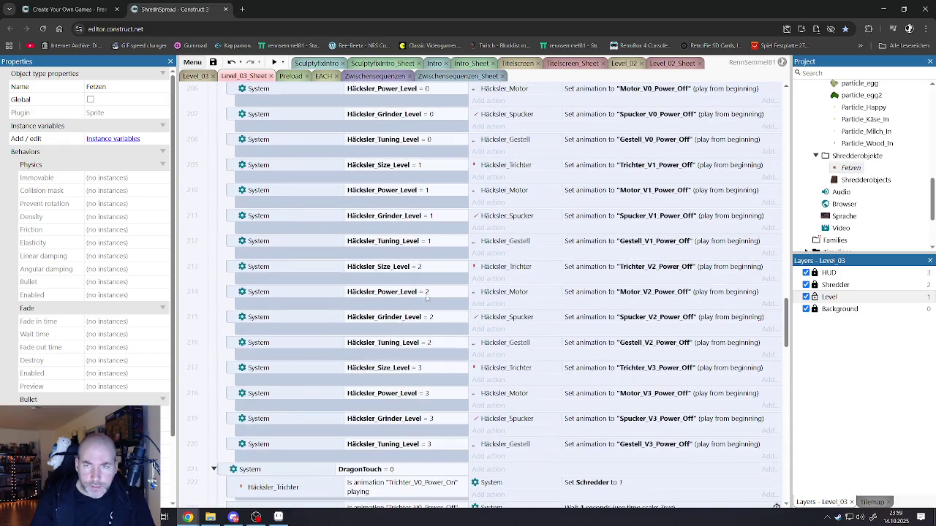
{"action": "scroll", "coordinate": [472, 307], "scroll_direction": "up", "scroll_amount": 8}
{"action": "scroll", "coordinate": [471, 307], "scroll_direction": "up", "scroll_amount": 3}
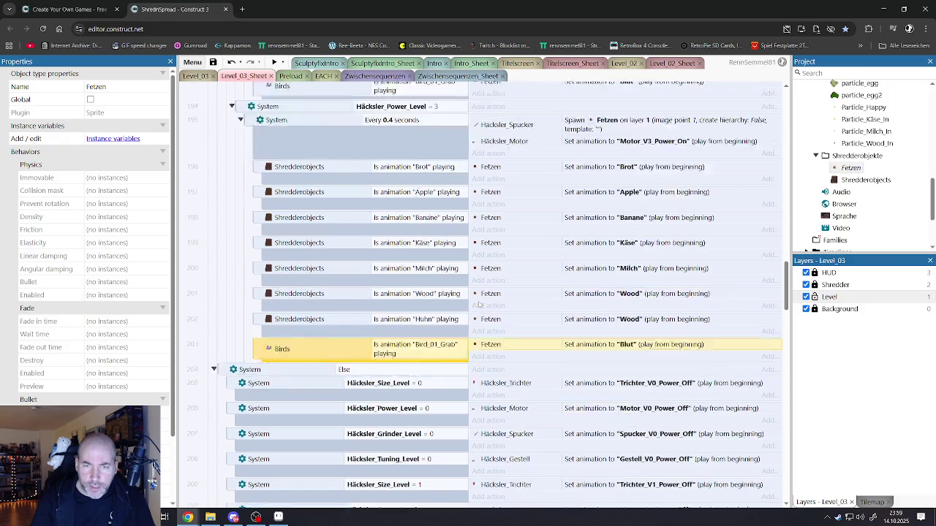
{"action": "scroll", "coordinate": [486, 308], "scroll_direction": "up", "scroll_amount": 7}
{"action": "scroll", "coordinate": [506, 336], "scroll_direction": "down", "scroll_amount": 4}
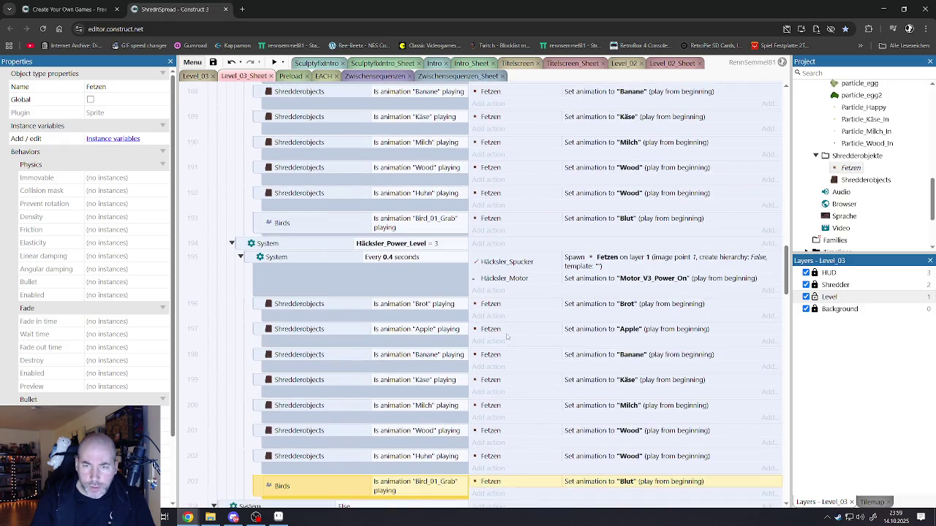
{"action": "left_click", "coordinate": [519, 267]}
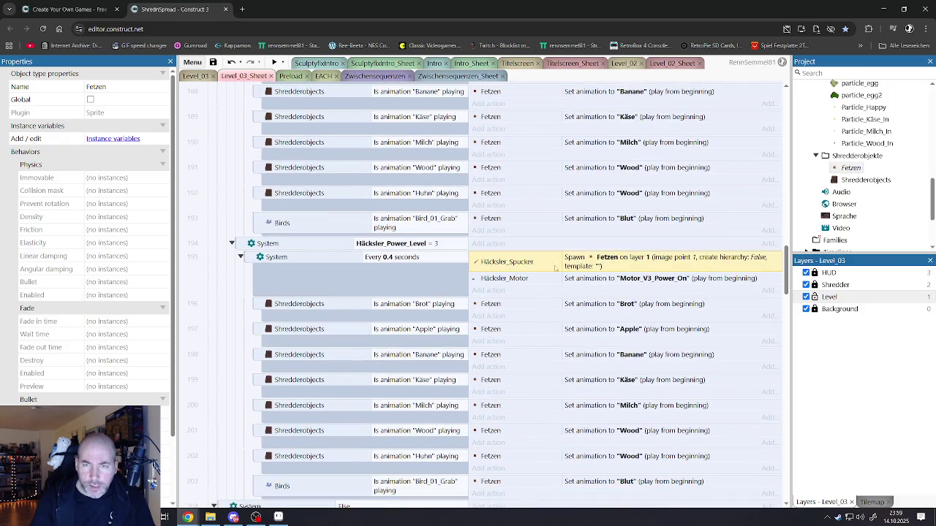
{"action": "left_click", "coordinate": [509, 283]}
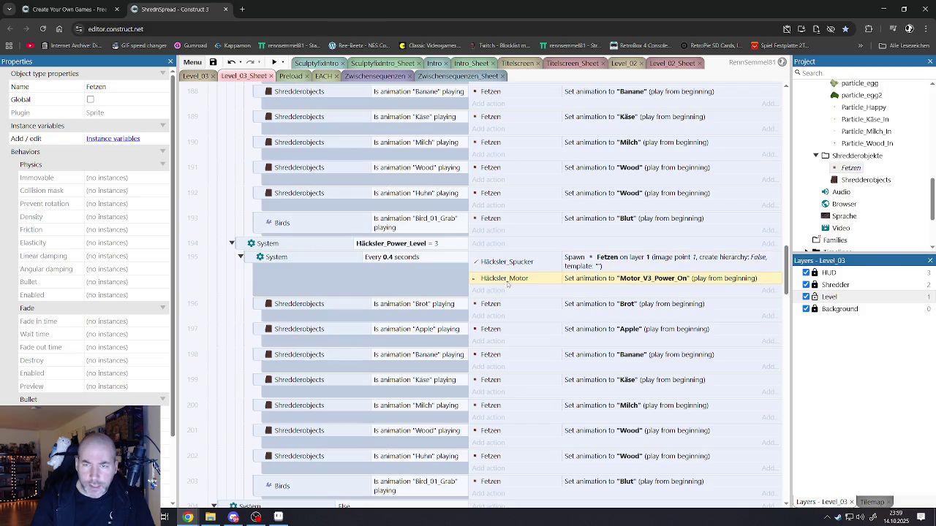
{"action": "scroll", "coordinate": [520, 296], "scroll_direction": "down", "scroll_amount": 3}
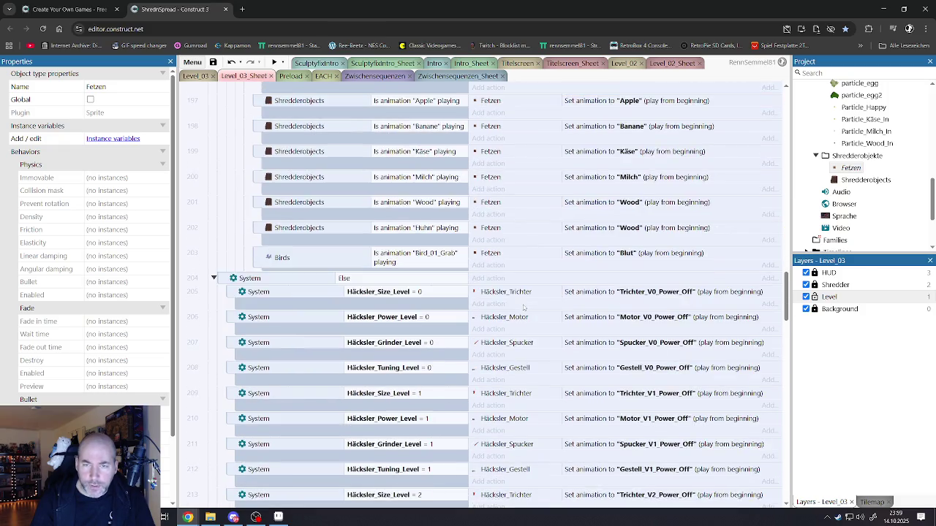
{"action": "left_click", "coordinate": [438, 258]}
{"action": "left_click", "coordinate": [493, 257]}
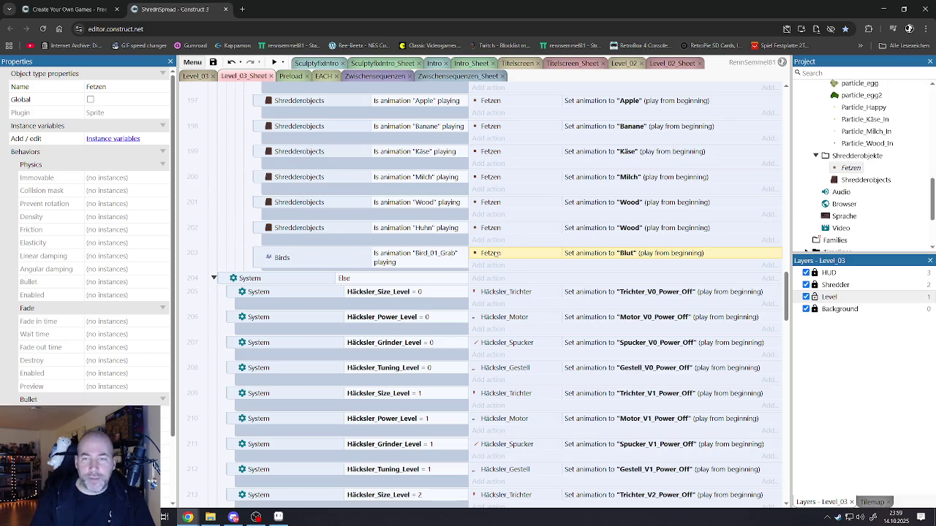
{"action": "scroll", "coordinate": [468, 293], "scroll_direction": "down", "scroll_amount": 3}
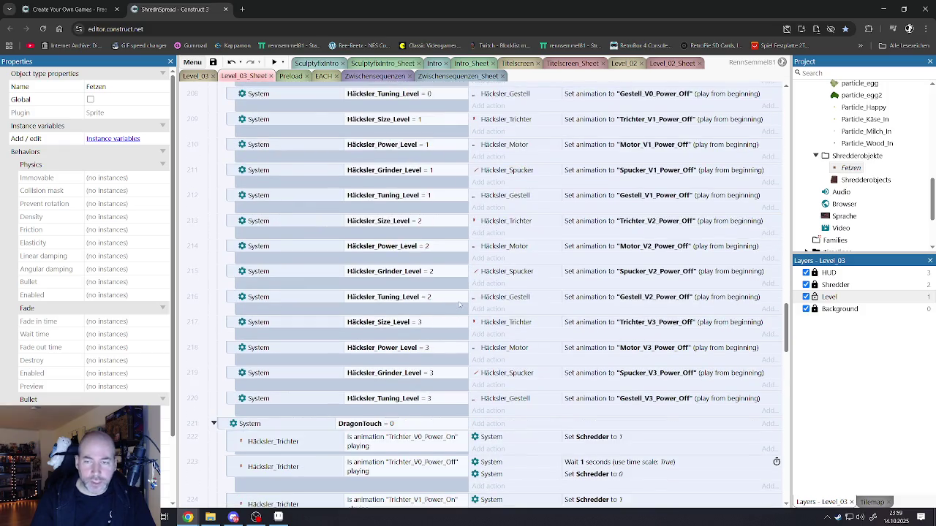
{"action": "scroll", "coordinate": [459, 303], "scroll_direction": "down", "scroll_amount": 3}
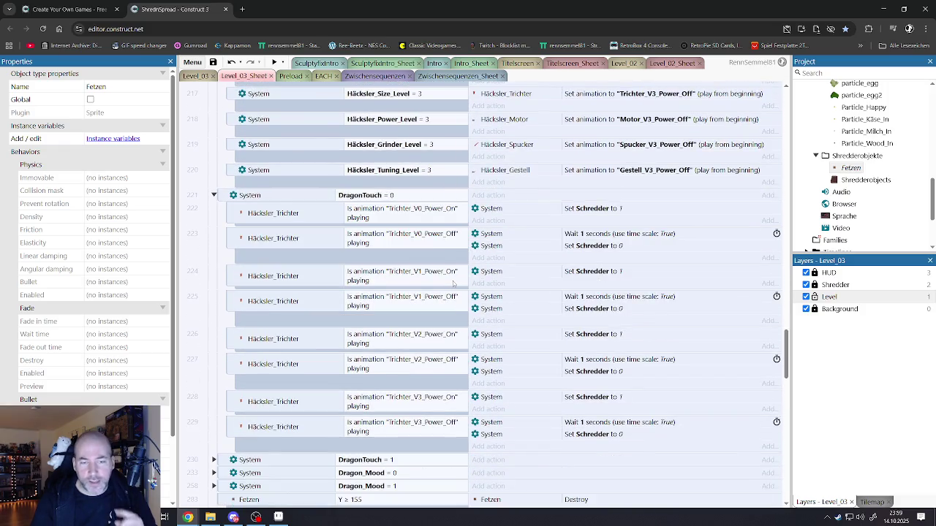
{"action": "scroll", "coordinate": [453, 283], "scroll_direction": "down", "scroll_amount": 3}
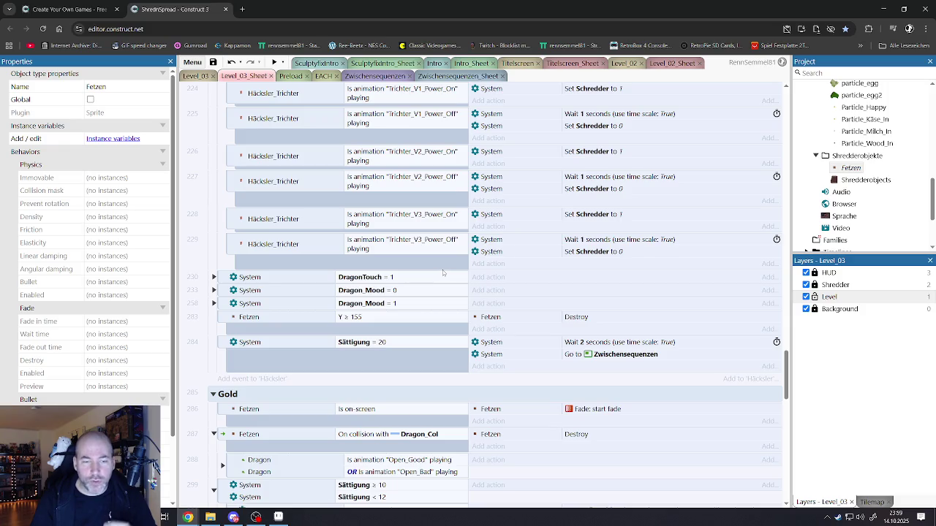
{"action": "scroll", "coordinate": [442, 273], "scroll_direction": "down", "scroll_amount": 3}
{"action": "scroll", "coordinate": [442, 271], "scroll_direction": "down", "scroll_amount": 10}
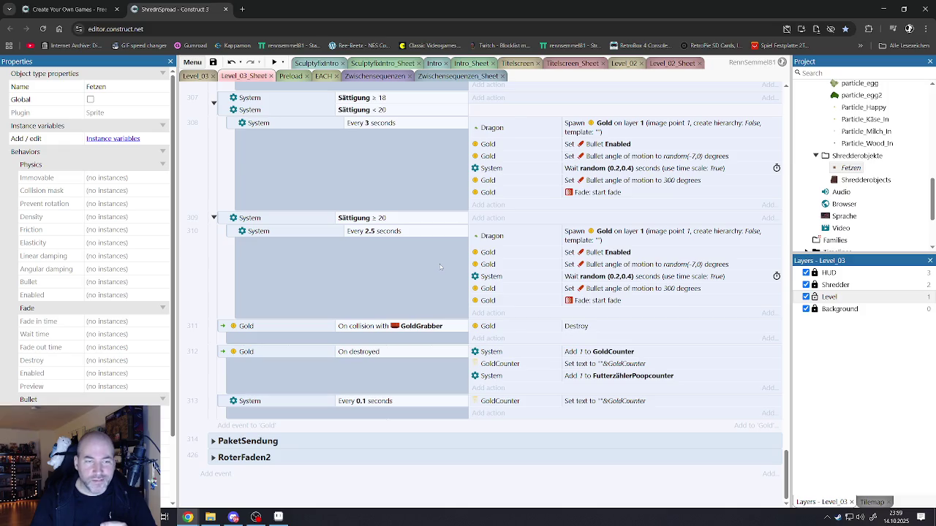
{"action": "scroll", "coordinate": [440, 267], "scroll_direction": "up", "scroll_amount": 10}
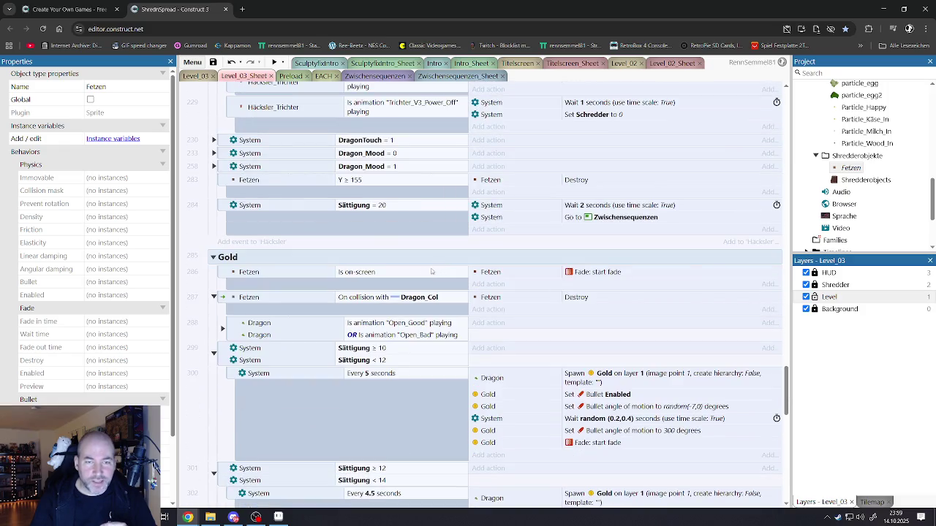
{"action": "scroll", "coordinate": [432, 271], "scroll_direction": "up", "scroll_amount": 12}
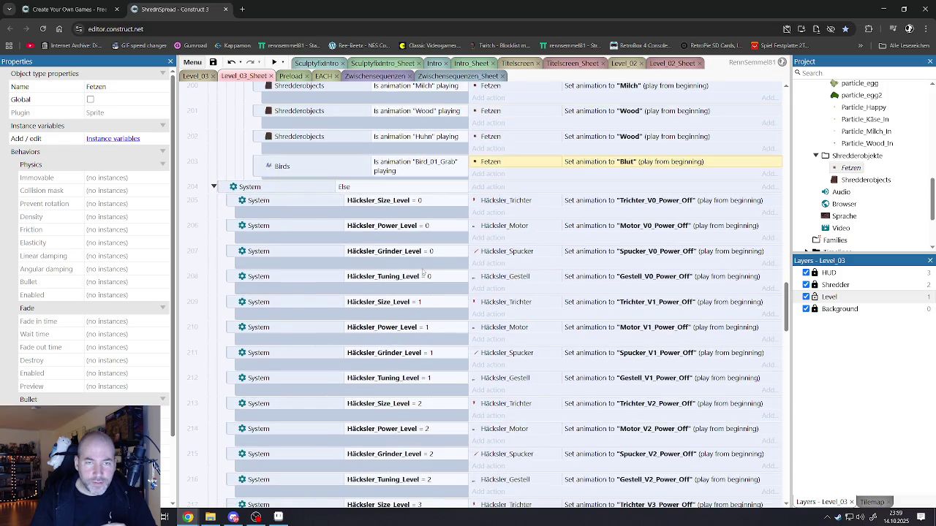
{"action": "scroll", "coordinate": [423, 272], "scroll_direction": "up", "scroll_amount": 10}
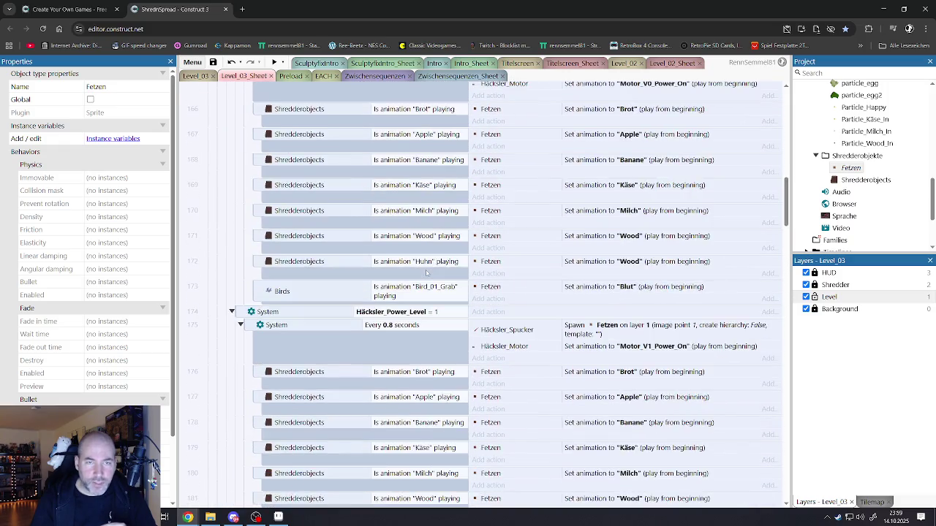
{"action": "scroll", "coordinate": [426, 273], "scroll_direction": "up", "scroll_amount": 10}
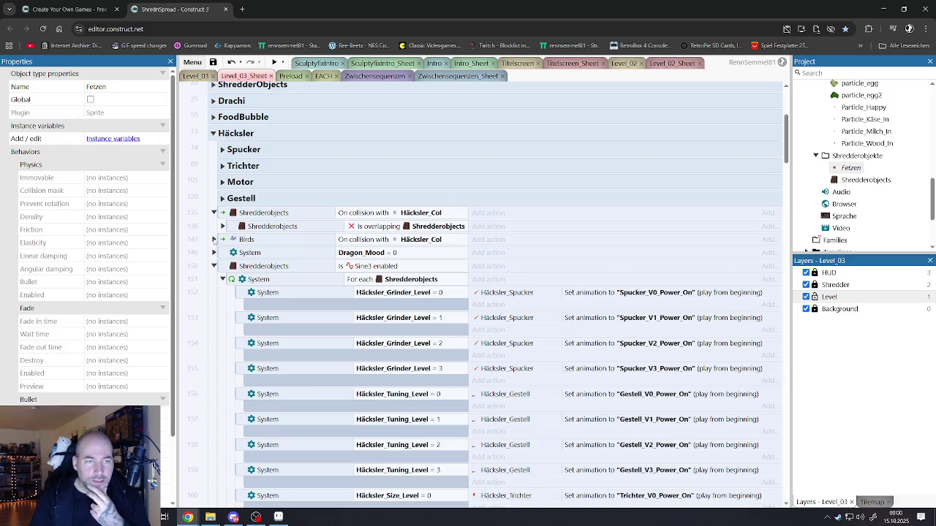
Step: Expand event 143 (Birds On collision with Häcksler_Col) and inspect its Bird_01_Grab sub-event 145
{"action": "left_click", "coordinate": [213, 240]}
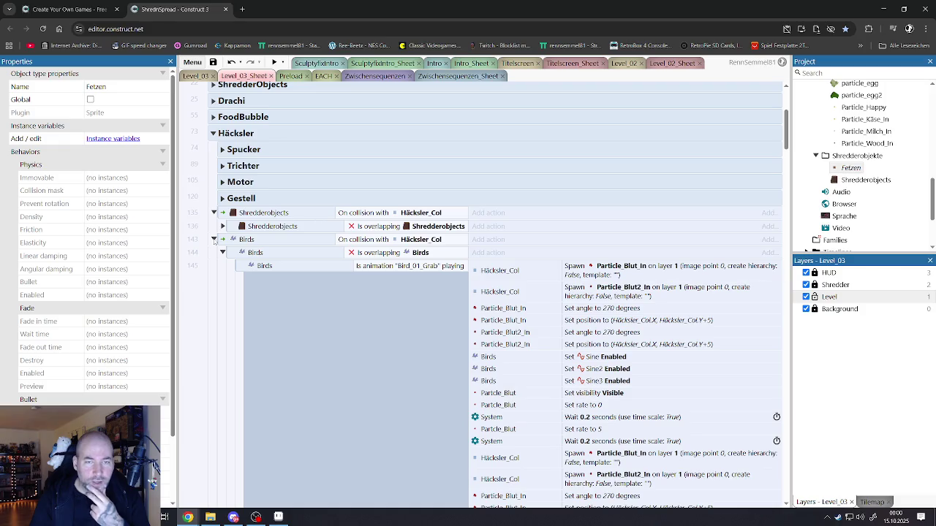
{"action": "left_click", "coordinate": [224, 241]}
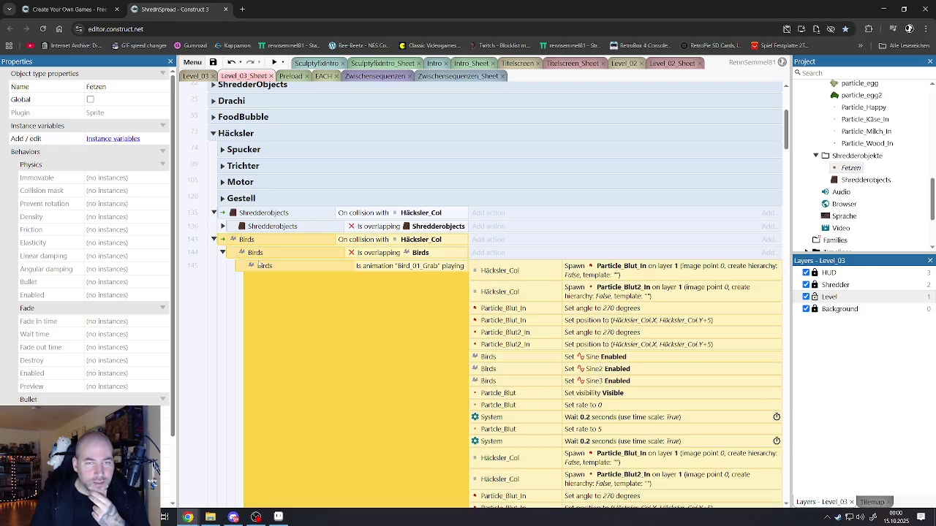
{"action": "left_click", "coordinate": [240, 298]}
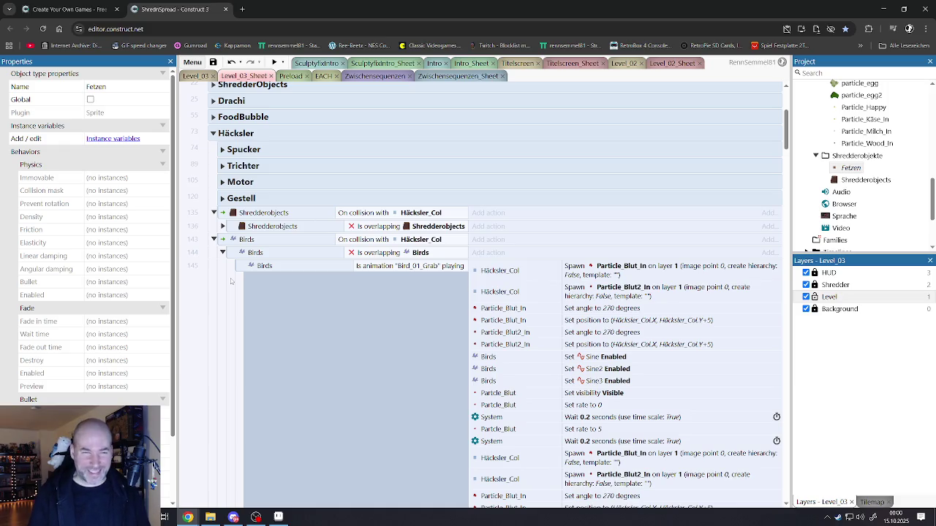
{"action": "scroll", "coordinate": [306, 311], "scroll_direction": "down", "scroll_amount": 5}
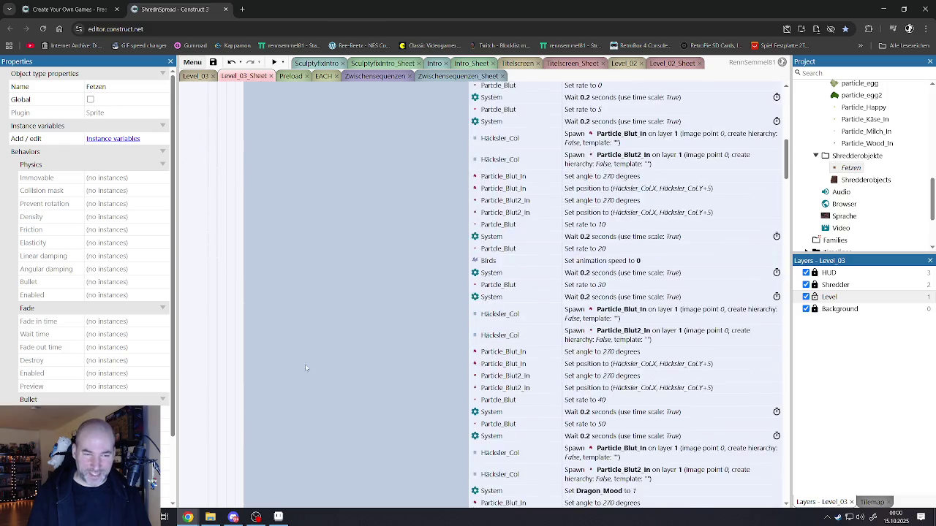
{"action": "scroll", "coordinate": [330, 301], "scroll_direction": "up", "scroll_amount": 1}
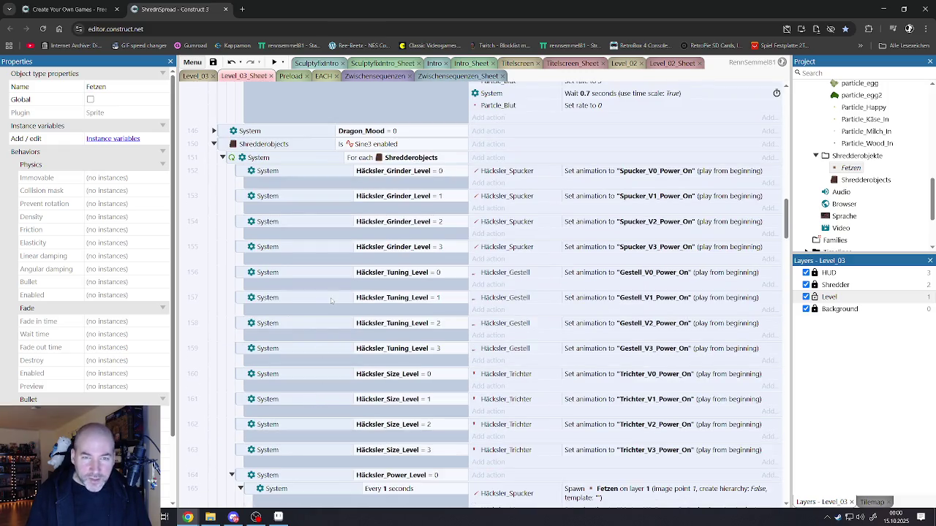
{"action": "scroll", "coordinate": [335, 302], "scroll_direction": "down", "scroll_amount": 5}
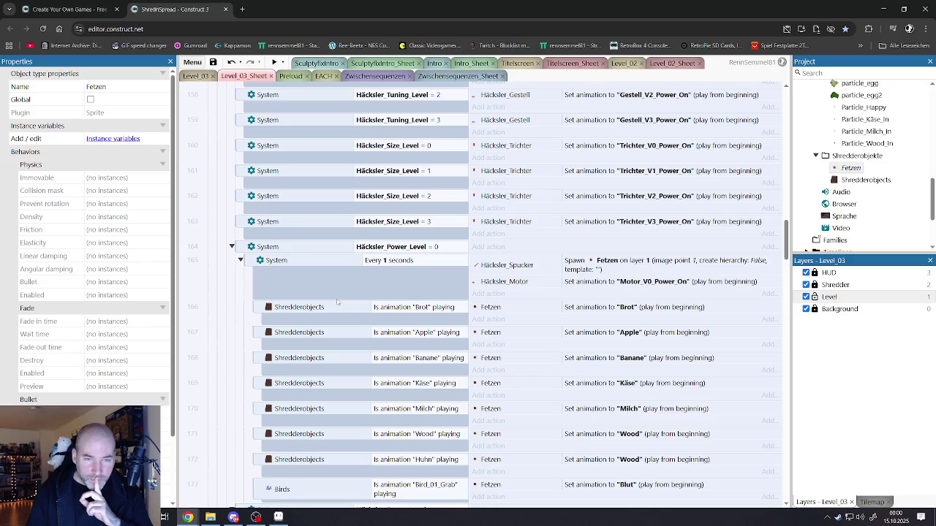
{"action": "scroll", "coordinate": [337, 301], "scroll_direction": "down", "scroll_amount": 18}
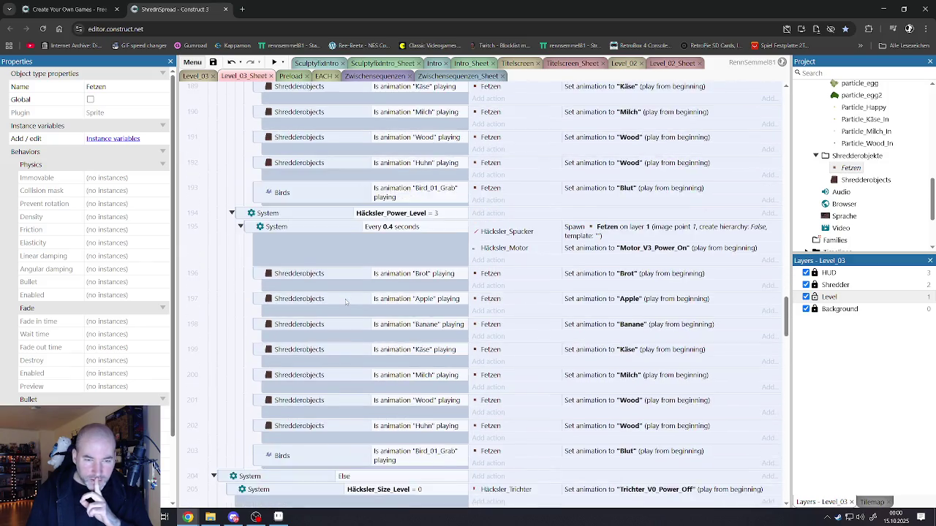
{"action": "scroll", "coordinate": [346, 302], "scroll_direction": "down", "scroll_amount": 12}
{"action": "scroll", "coordinate": [347, 298], "scroll_direction": "down", "scroll_amount": 5}
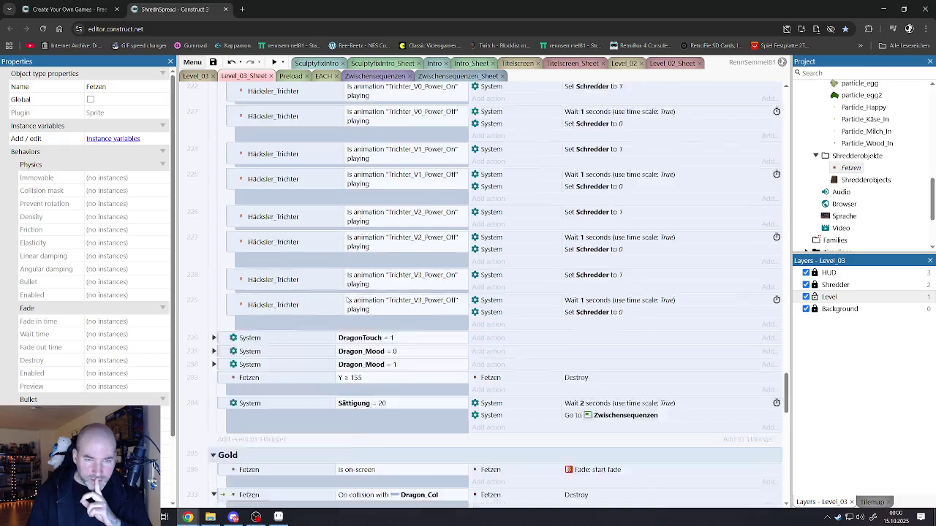
{"action": "scroll", "coordinate": [347, 298], "scroll_direction": "down", "scroll_amount": 3}
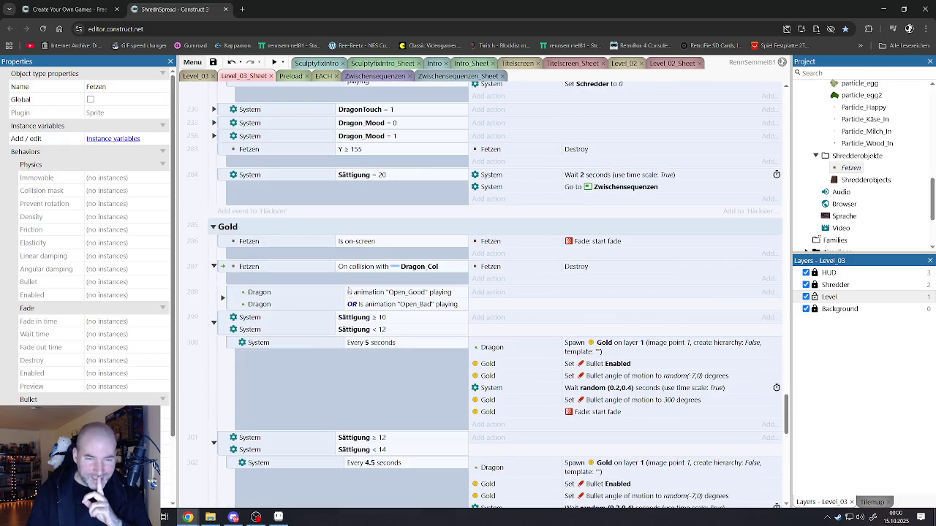
{"action": "scroll", "coordinate": [349, 290], "scroll_direction": "down", "scroll_amount": 5}
{"action": "scroll", "coordinate": [349, 290], "scroll_direction": "up", "scroll_amount": 4}
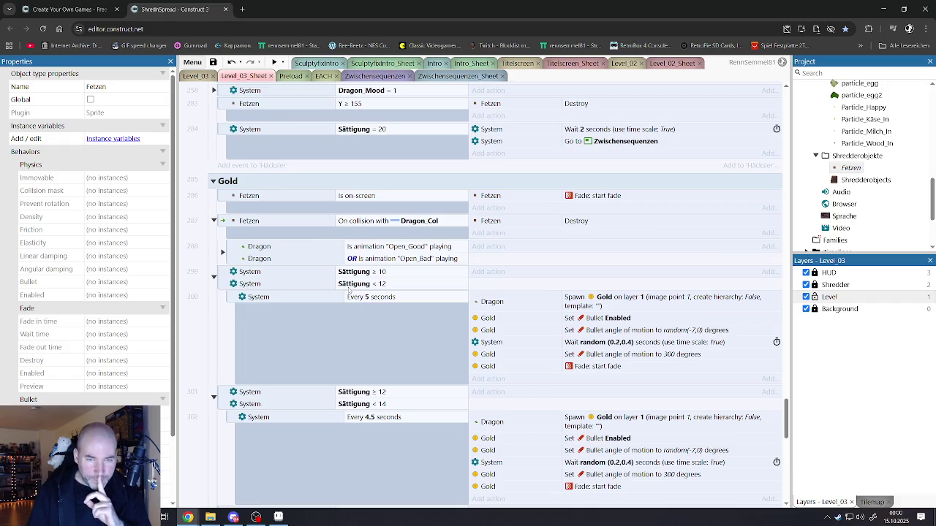
{"action": "scroll", "coordinate": [349, 291], "scroll_direction": "down", "scroll_amount": 1}
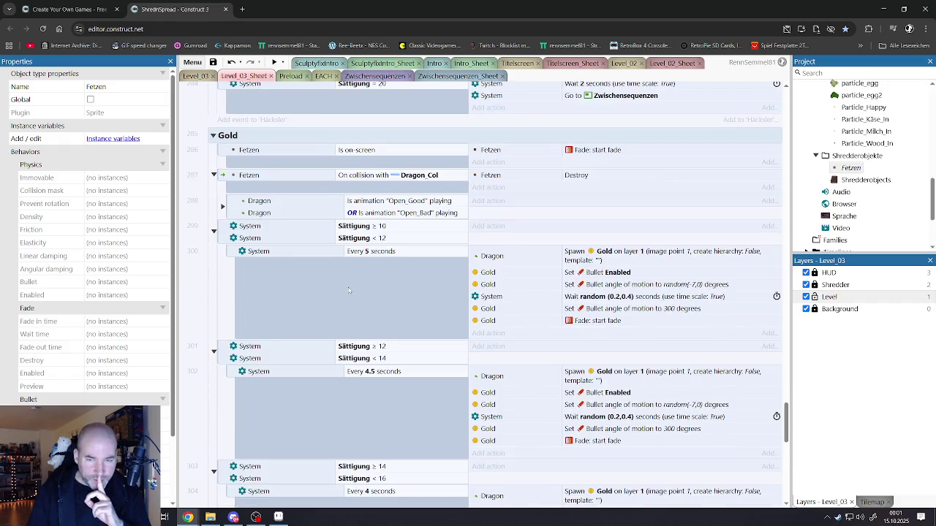
{"action": "scroll", "coordinate": [348, 290], "scroll_direction": "down", "scroll_amount": 3}
{"action": "scroll", "coordinate": [349, 291], "scroll_direction": "down", "scroll_amount": 10}
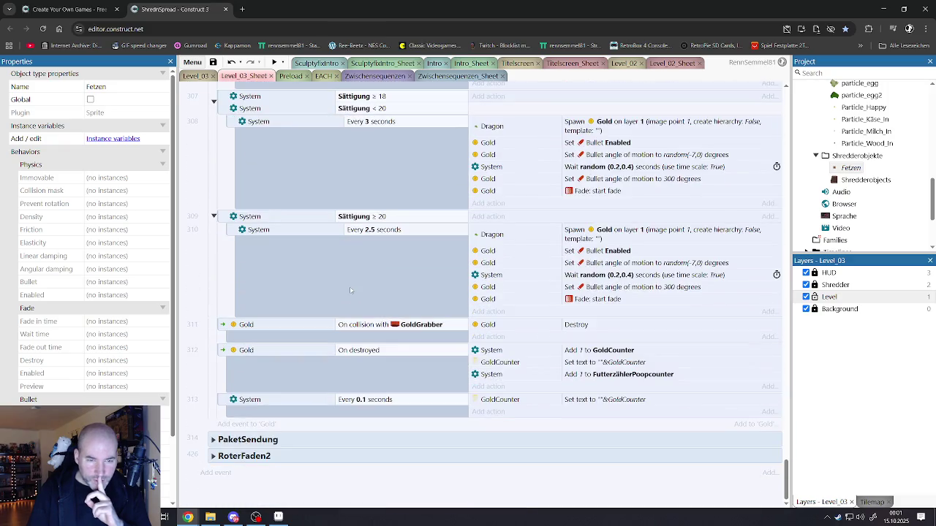
{"action": "scroll", "coordinate": [296, 300], "scroll_direction": "up", "scroll_amount": 20}
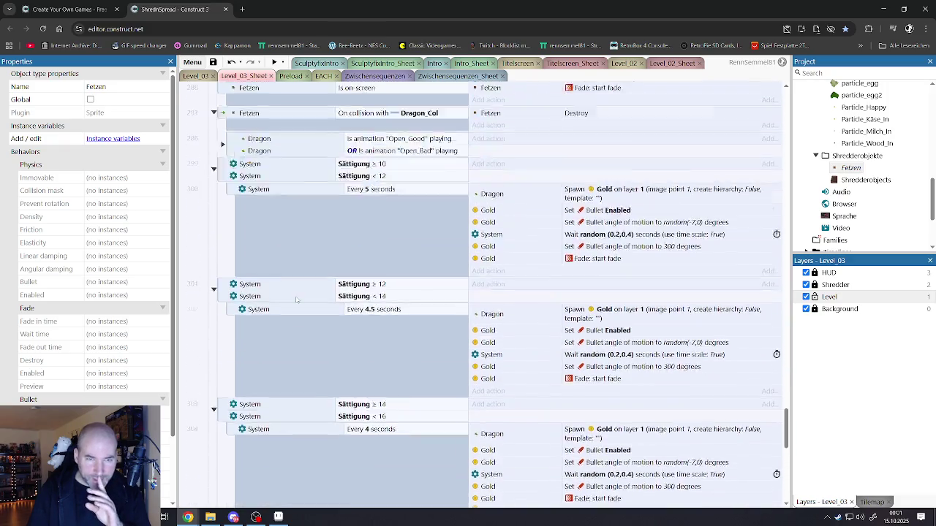
{"action": "scroll", "coordinate": [296, 300], "scroll_direction": "up", "scroll_amount": 3}
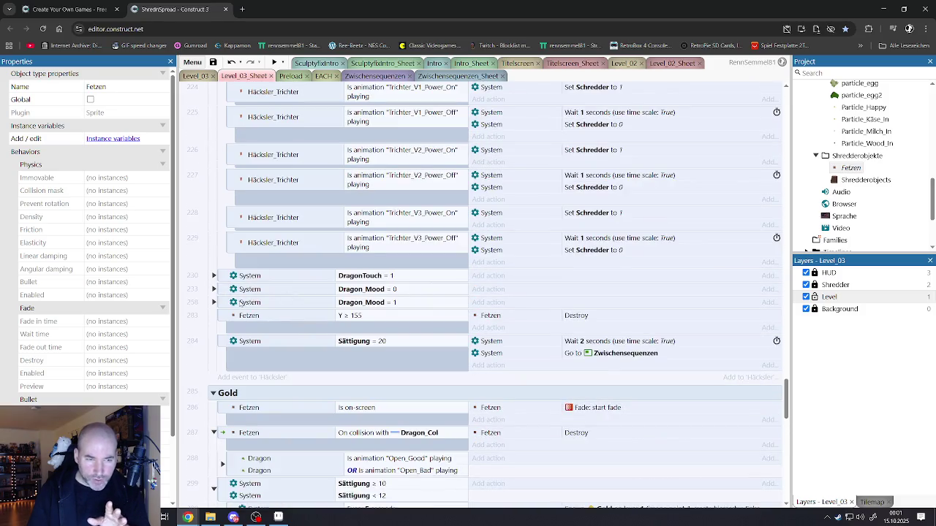
Step: Expand the Dragon_Mood = 0 event after briefly checking Dragon_Mood = 1 and DragonTouch = 1
{"action": "left_click", "coordinate": [213, 302]}
{"action": "left_click", "coordinate": [214, 302]}
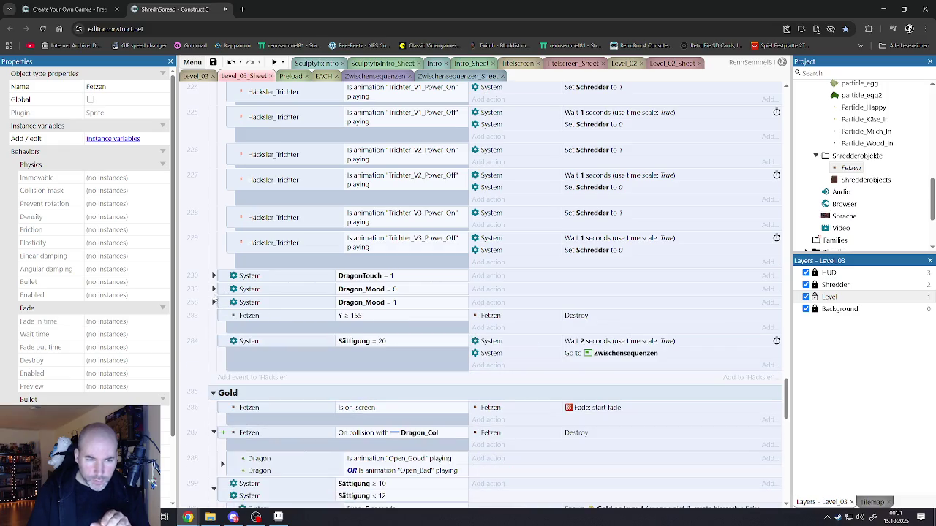
{"action": "left_click", "coordinate": [214, 288]}
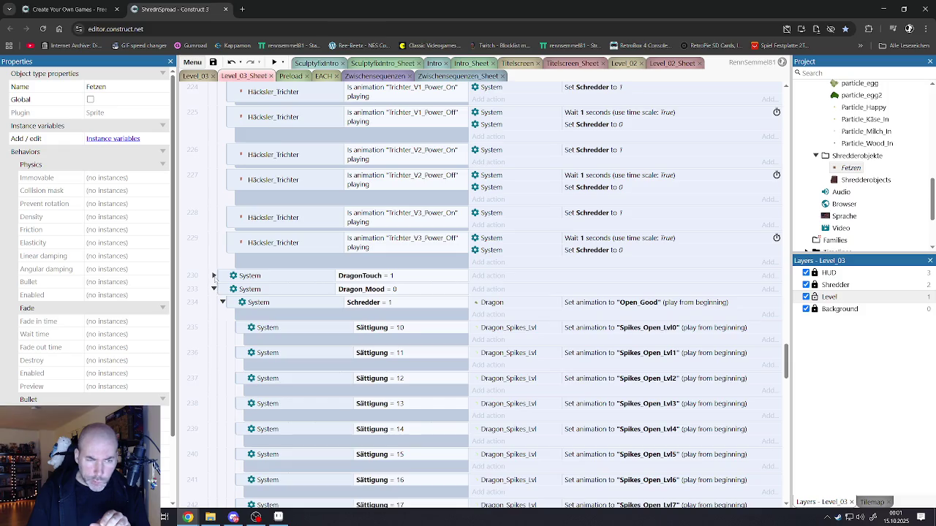
{"action": "left_click", "coordinate": [214, 275]}
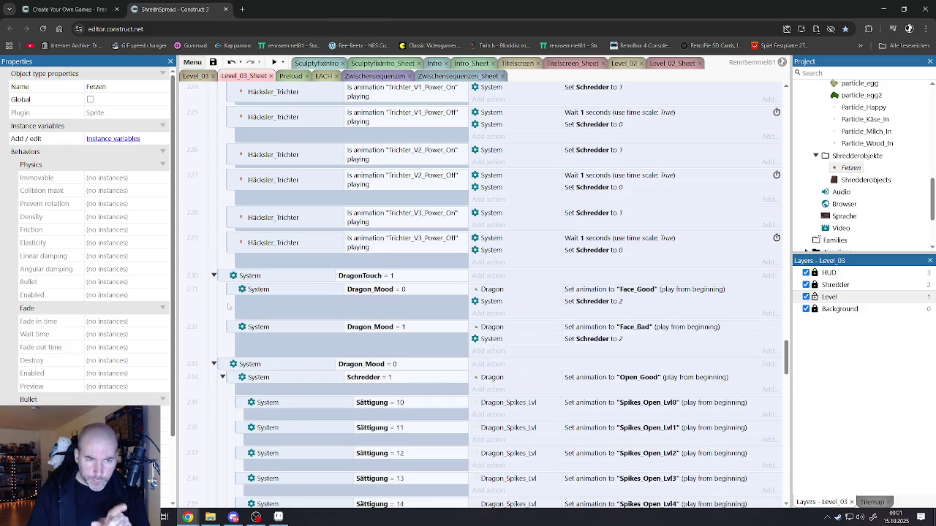
{"action": "left_click", "coordinate": [214, 276]}
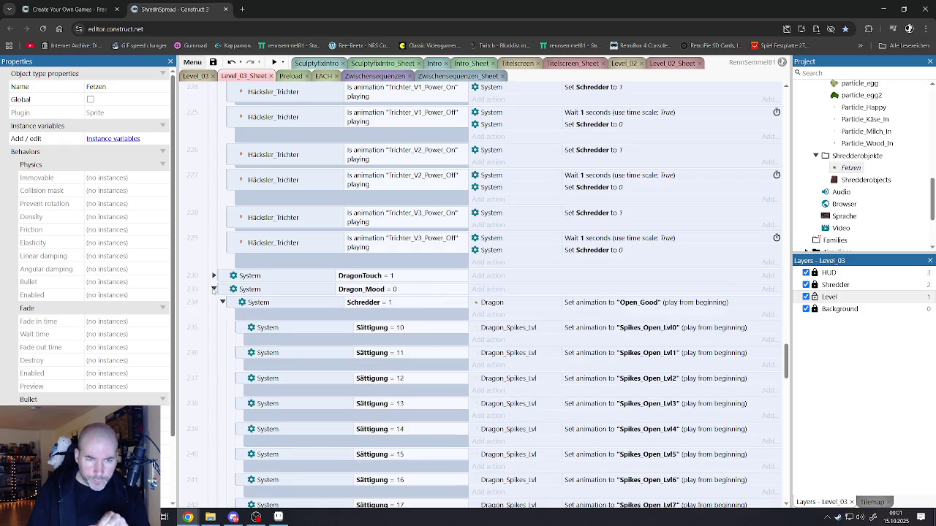
Step: Collapse the Birds, For each Shredderobjects, Else, DragonTouch = 0 and Dragon_Mood = 0 events
{"action": "scroll", "coordinate": [283, 325], "scroll_direction": "down", "scroll_amount": 8}
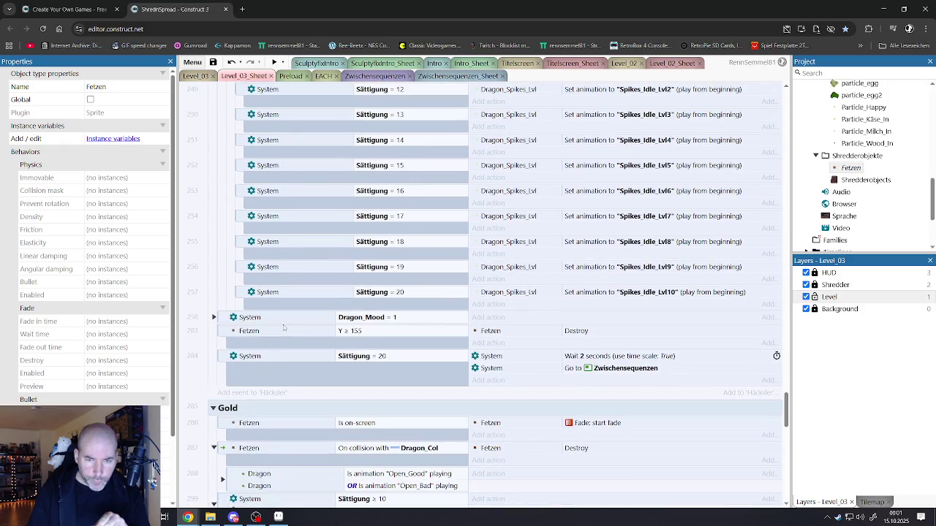
{"action": "scroll", "coordinate": [281, 324], "scroll_direction": "up", "scroll_amount": 8}
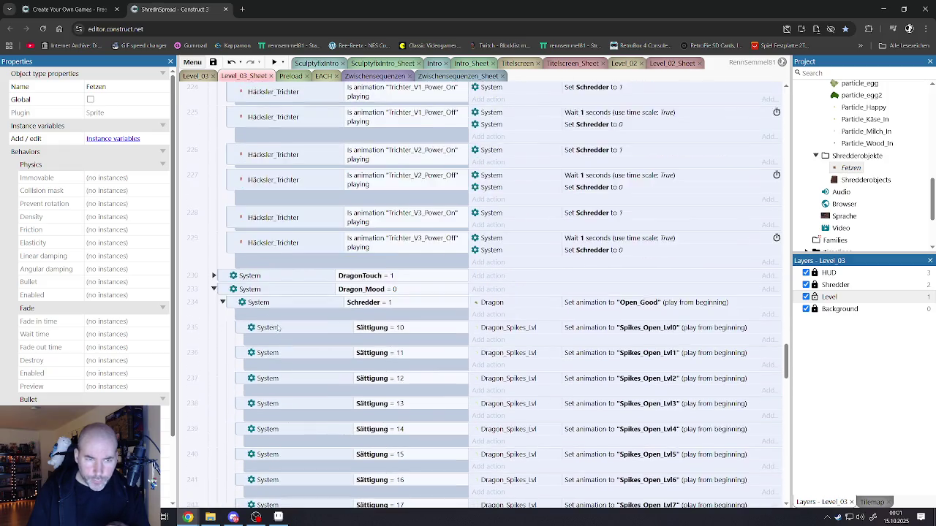
{"action": "scroll", "coordinate": [278, 328], "scroll_direction": "up", "scroll_amount": 4}
{"action": "scroll", "coordinate": [276, 268], "scroll_direction": "up", "scroll_amount": 2}
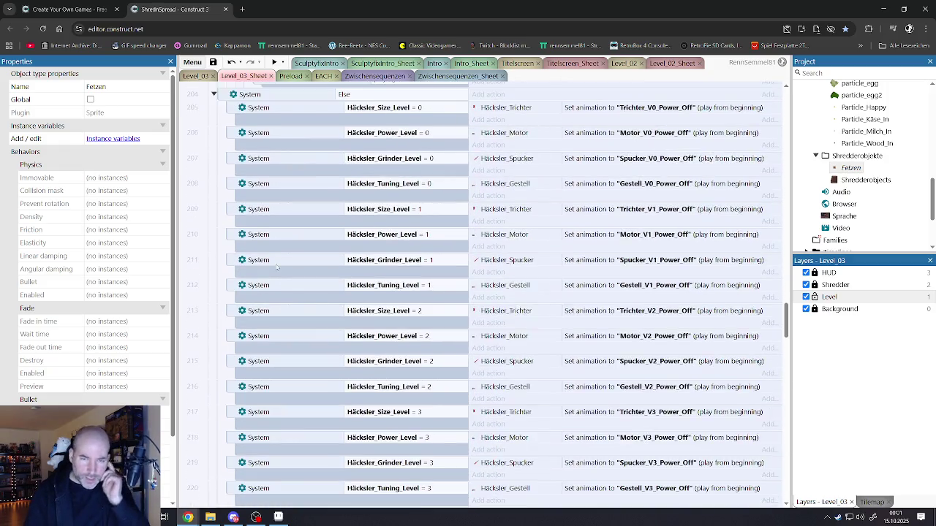
{"action": "scroll", "coordinate": [276, 268], "scroll_direction": "up", "scroll_amount": 5}
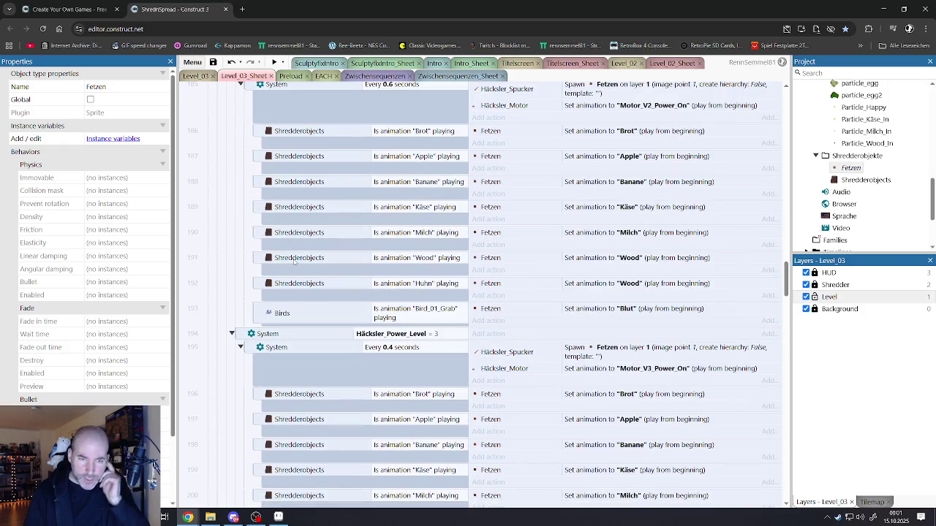
{"action": "scroll", "coordinate": [294, 261], "scroll_direction": "up", "scroll_amount": 5}
{"action": "scroll", "coordinate": [294, 263], "scroll_direction": "up", "scroll_amount": 2}
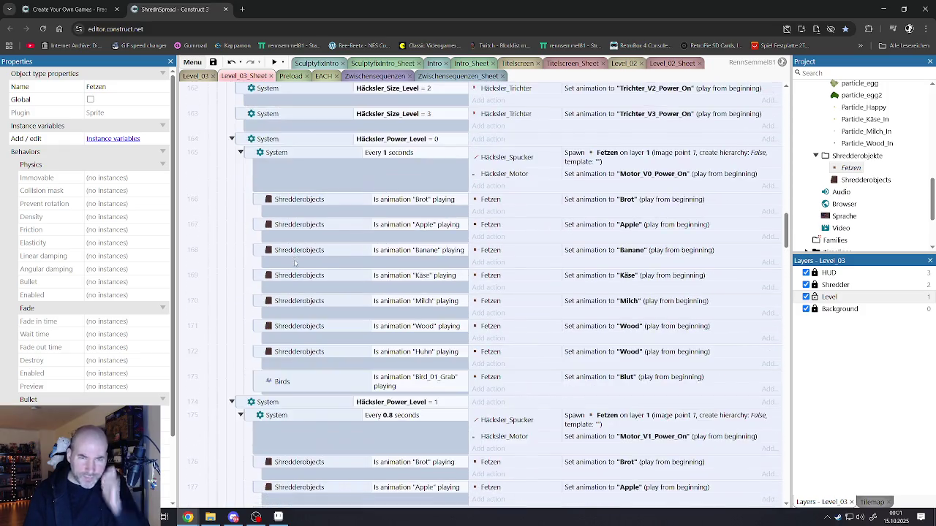
{"action": "scroll", "coordinate": [294, 264], "scroll_direction": "up", "scroll_amount": 2}
{"action": "scroll", "coordinate": [296, 266], "scroll_direction": "up", "scroll_amount": 12}
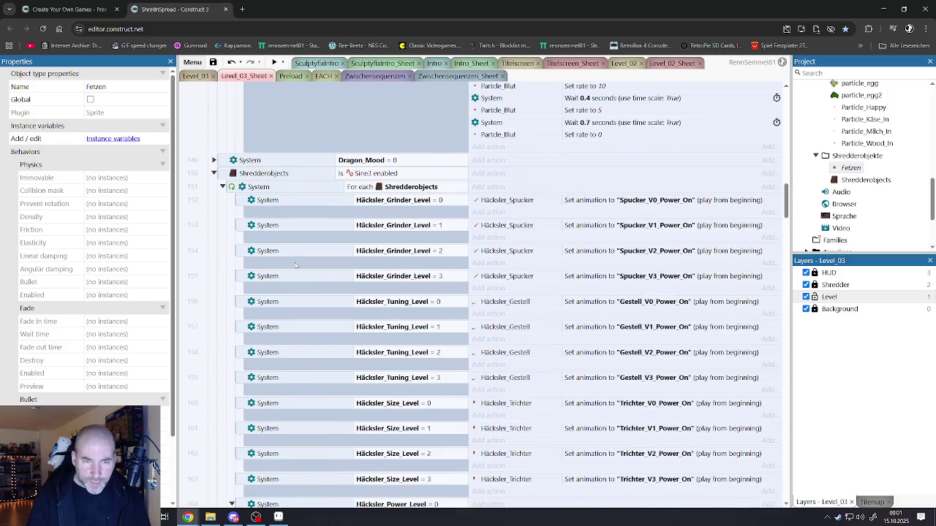
{"action": "scroll", "coordinate": [297, 267], "scroll_direction": "up", "scroll_amount": 10}
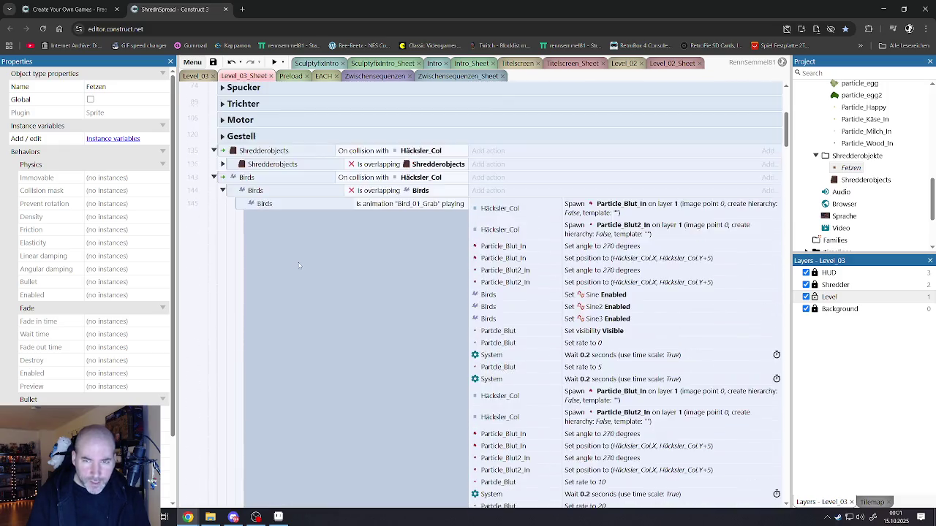
{"action": "scroll", "coordinate": [297, 268], "scroll_direction": "down", "scroll_amount": 3}
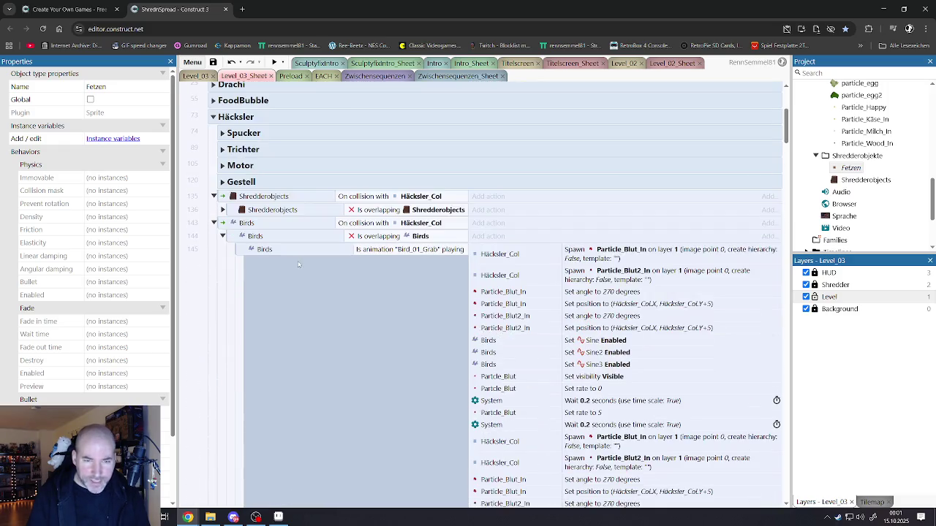
{"action": "left_click", "coordinate": [223, 236]}
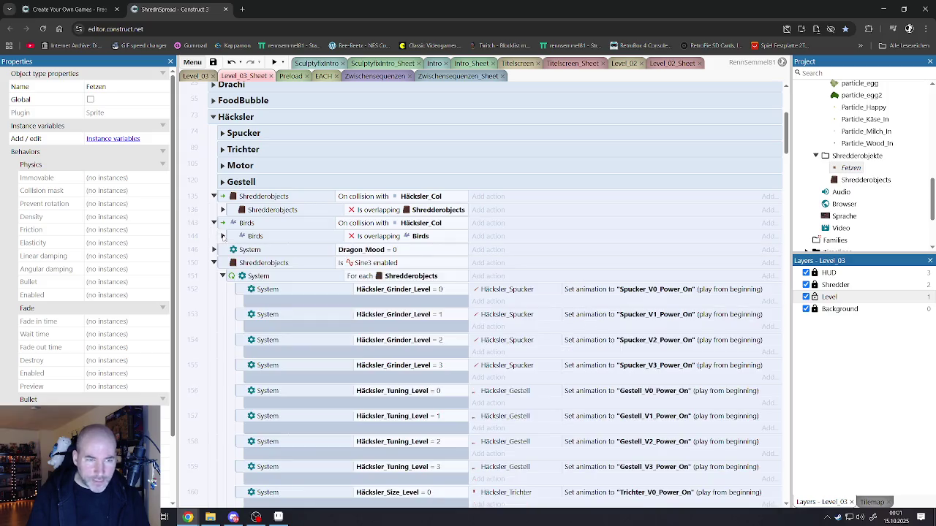
{"action": "left_click", "coordinate": [223, 276]}
{"action": "left_click", "coordinate": [213, 290]}
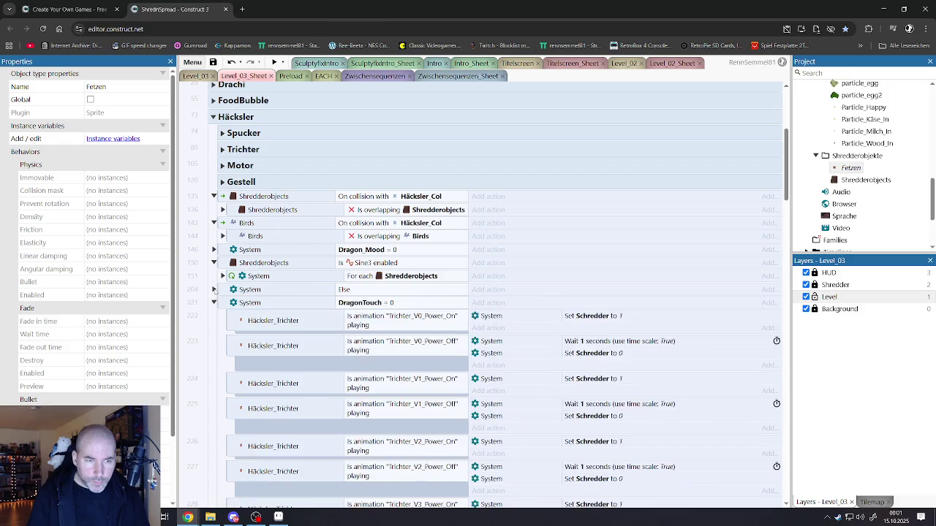
{"action": "left_click", "coordinate": [213, 302]}
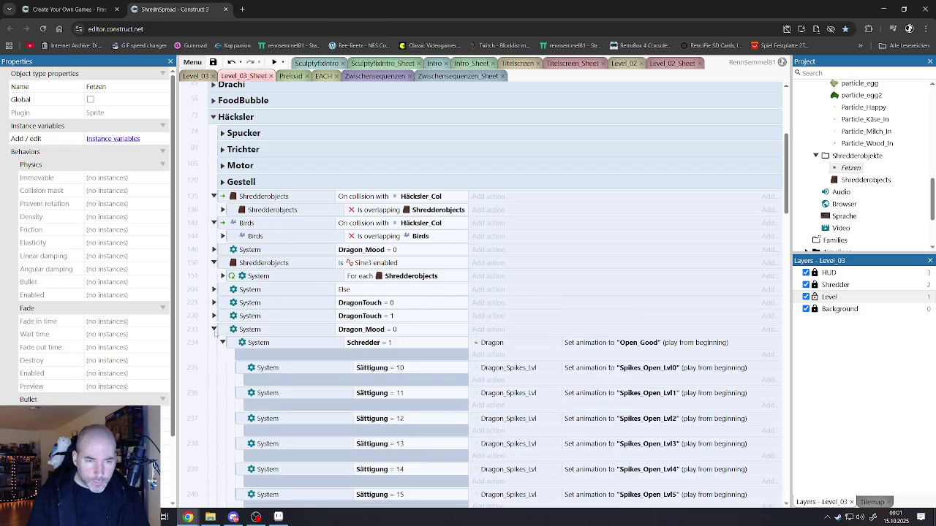
{"action": "left_click", "coordinate": [215, 330]}
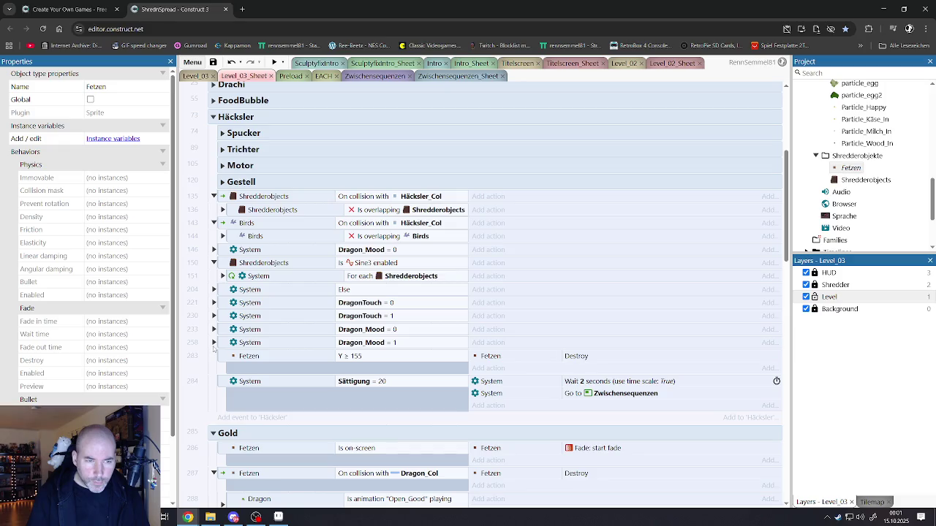
{"action": "scroll", "coordinate": [229, 350], "scroll_direction": "down", "scroll_amount": 5}
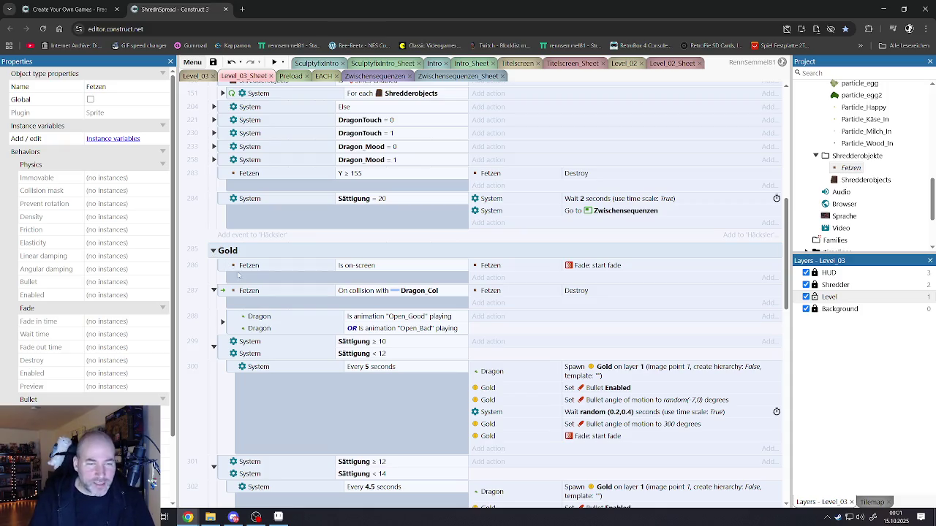
Step: Expand the Gold group's Dragon animation event 288 to reveal its FoodCheck sub-events
{"action": "scroll", "coordinate": [260, 290], "scroll_direction": "down", "scroll_amount": 3}
{"action": "scroll", "coordinate": [260, 290], "scroll_direction": "up", "scroll_amount": 3}
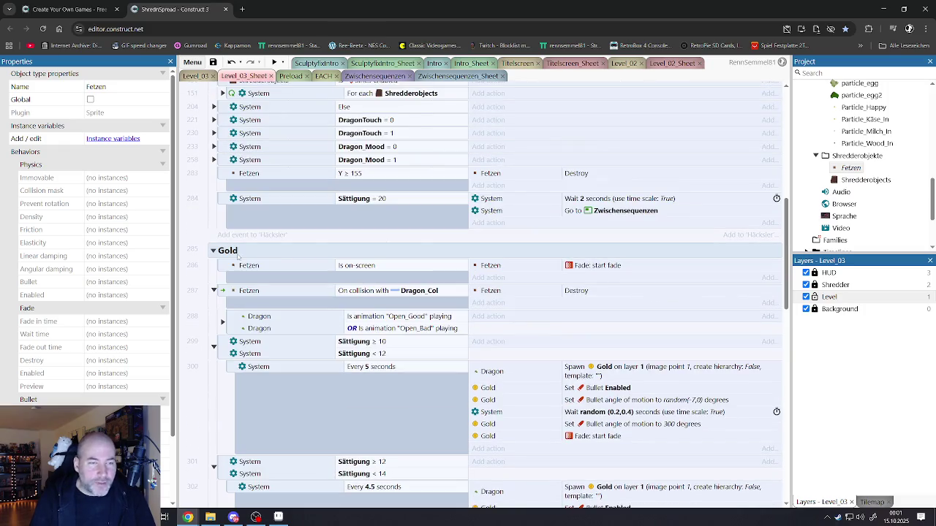
{"action": "left_click", "coordinate": [222, 322]}
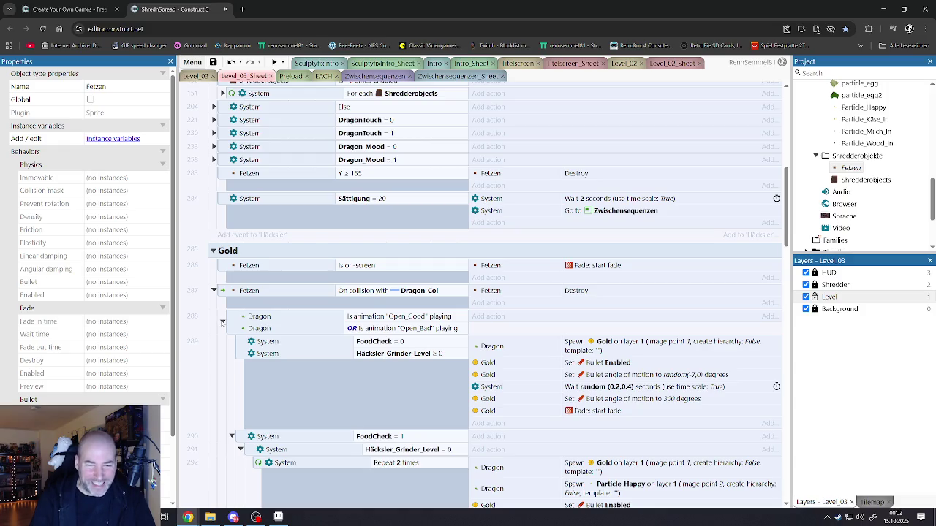
{"action": "scroll", "coordinate": [281, 319], "scroll_direction": "down", "scroll_amount": 10}
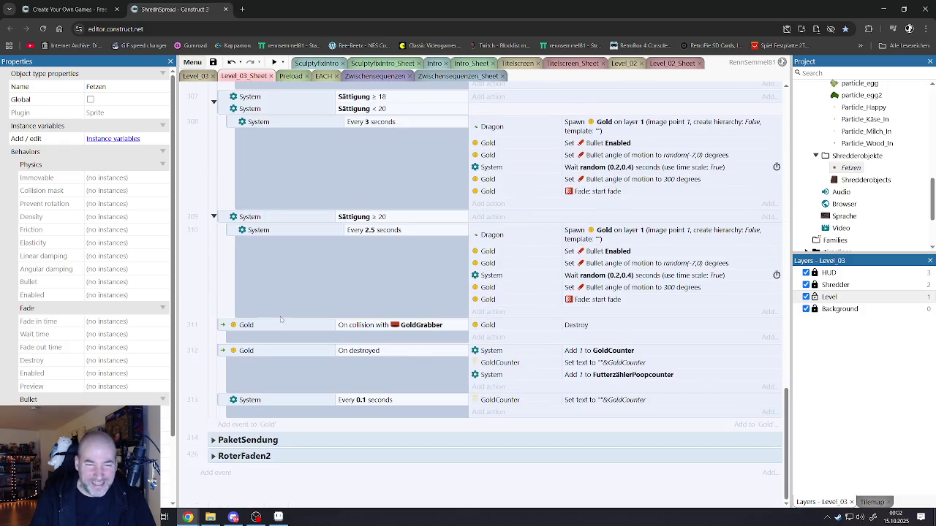
{"action": "scroll", "coordinate": [281, 304], "scroll_direction": "up", "scroll_amount": 15}
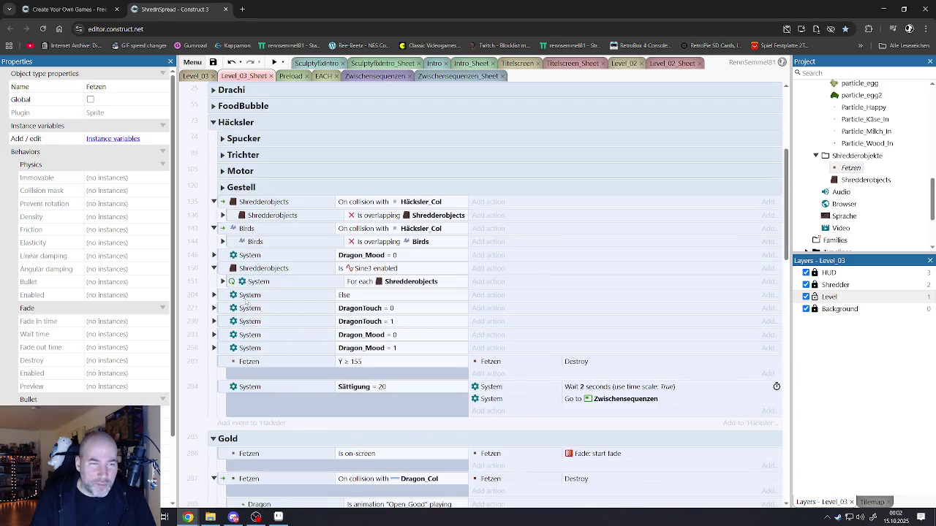
{"action": "scroll", "coordinate": [227, 162], "scroll_direction": "up", "scroll_amount": 3}
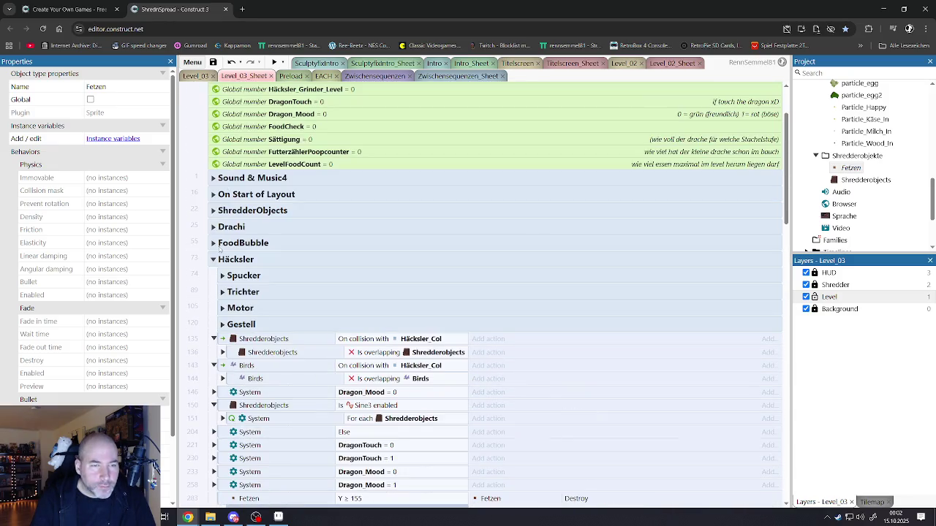
Step: Expand the FoodBubble group, look through its events, and collapse it again
{"action": "left_click", "coordinate": [213, 243]}
{"action": "scroll", "coordinate": [234, 263], "scroll_direction": "down", "scroll_amount": 5}
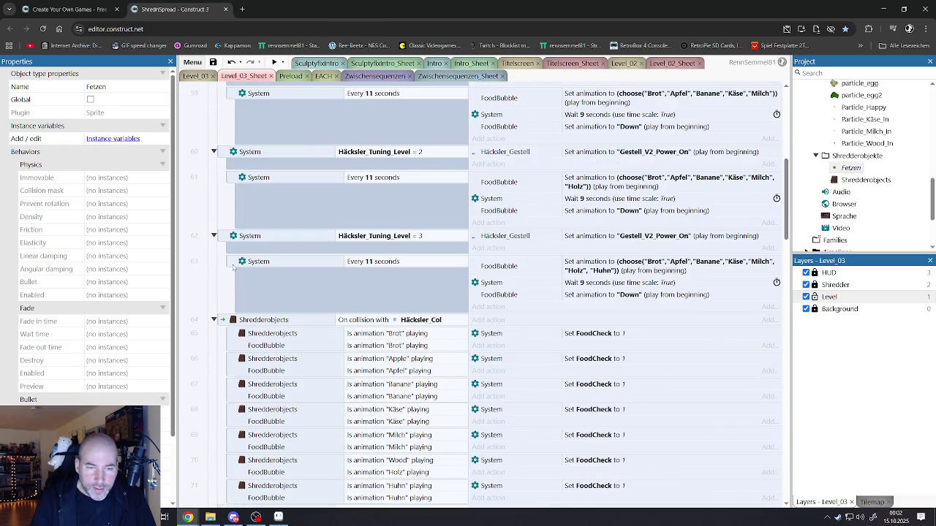
{"action": "scroll", "coordinate": [234, 262], "scroll_direction": "down", "scroll_amount": 3}
{"action": "scroll", "coordinate": [234, 262], "scroll_direction": "up", "scroll_amount": 10}
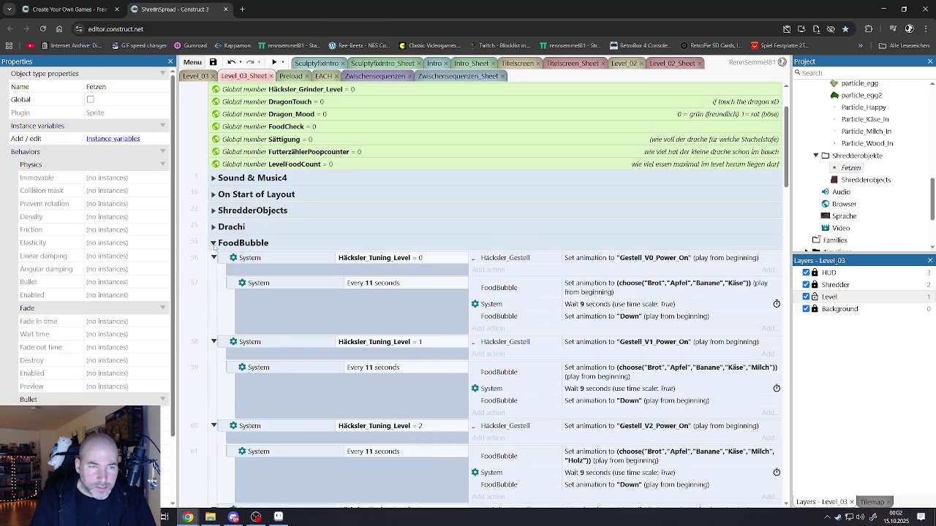
{"action": "left_click", "coordinate": [213, 243]}
Step: Expand and browse the Drachi group, peek into Dragon_Bad, then collapse both
{"action": "left_click", "coordinate": [213, 227]}
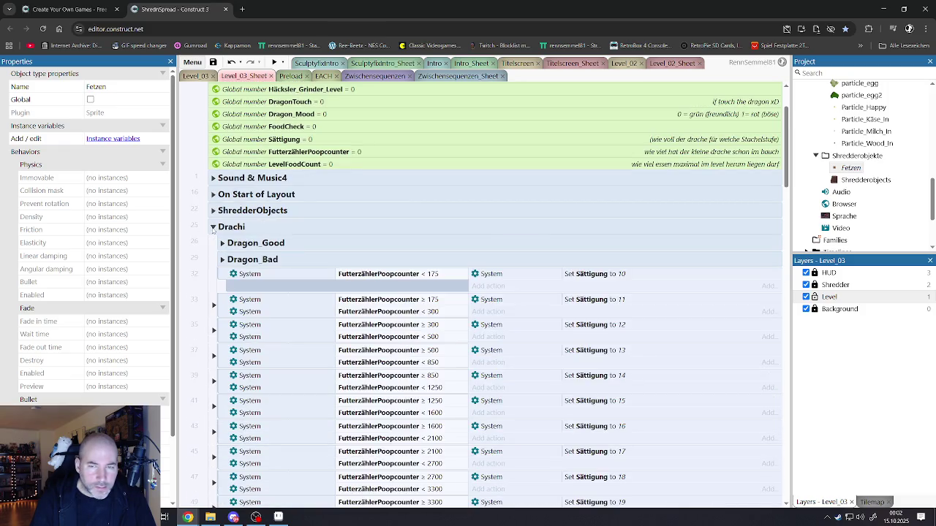
{"action": "scroll", "coordinate": [230, 264], "scroll_direction": "down", "scroll_amount": 4}
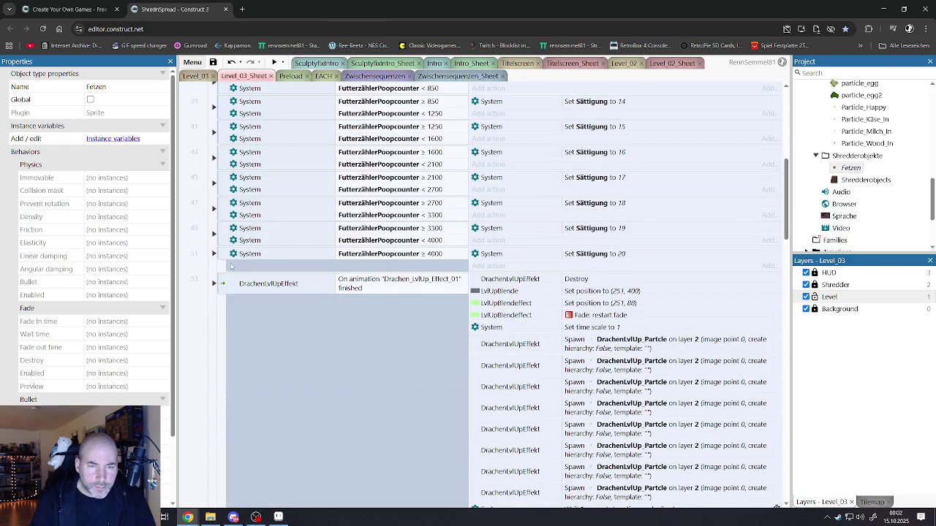
{"action": "scroll", "coordinate": [230, 265], "scroll_direction": "down", "scroll_amount": 3}
{"action": "scroll", "coordinate": [230, 266], "scroll_direction": "up", "scroll_amount": 3}
{"action": "scroll", "coordinate": [228, 265], "scroll_direction": "up", "scroll_amount": 3}
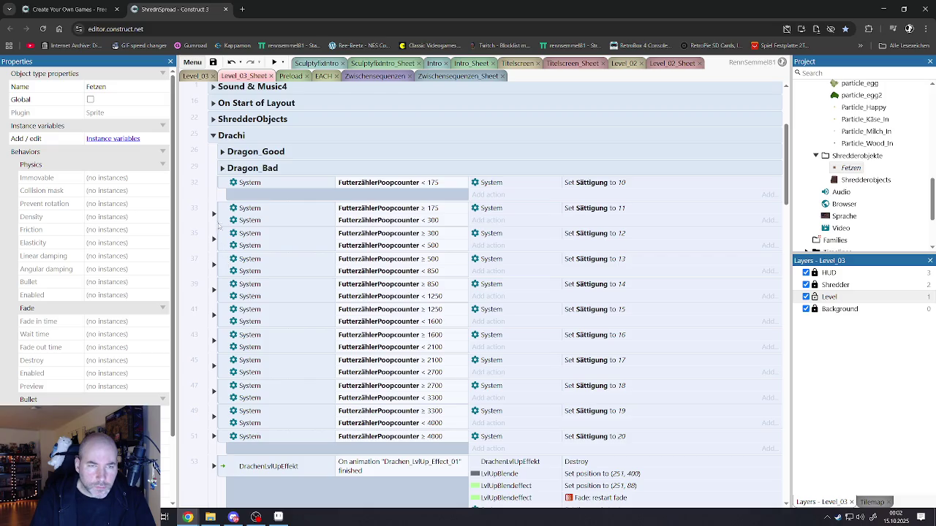
{"action": "left_click", "coordinate": [222, 168]}
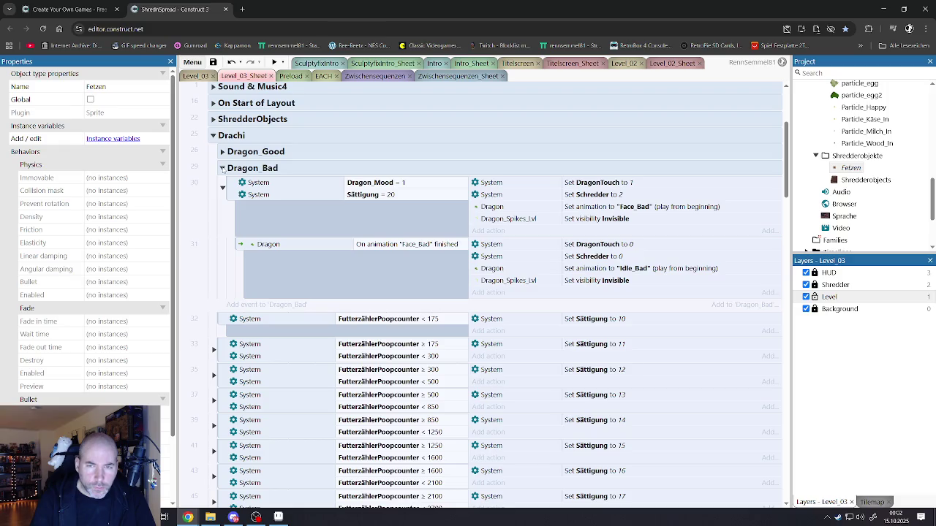
{"action": "left_click", "coordinate": [222, 168]}
{"action": "left_click", "coordinate": [213, 136]}
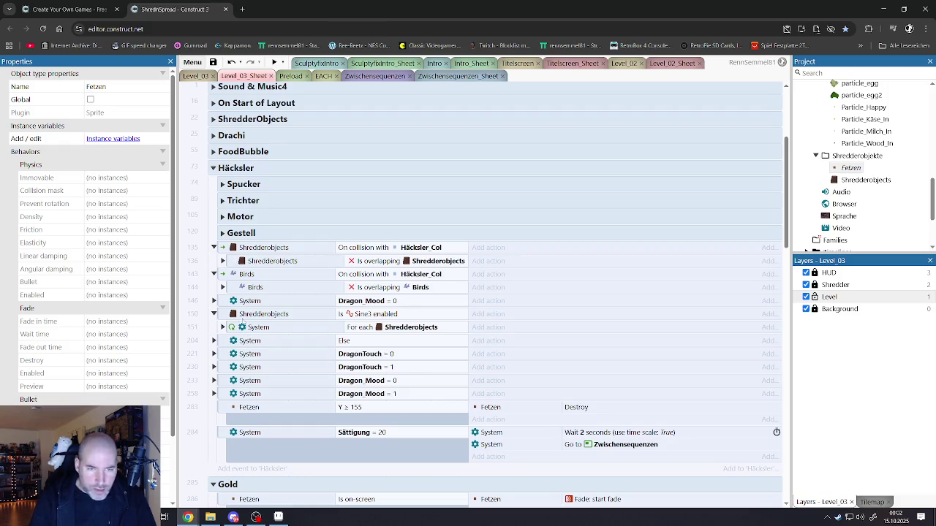
Step: Expand the Dragon_Mood = 0 event and collapse the Is Sine3 enabled event
{"action": "left_click", "coordinate": [214, 301]}
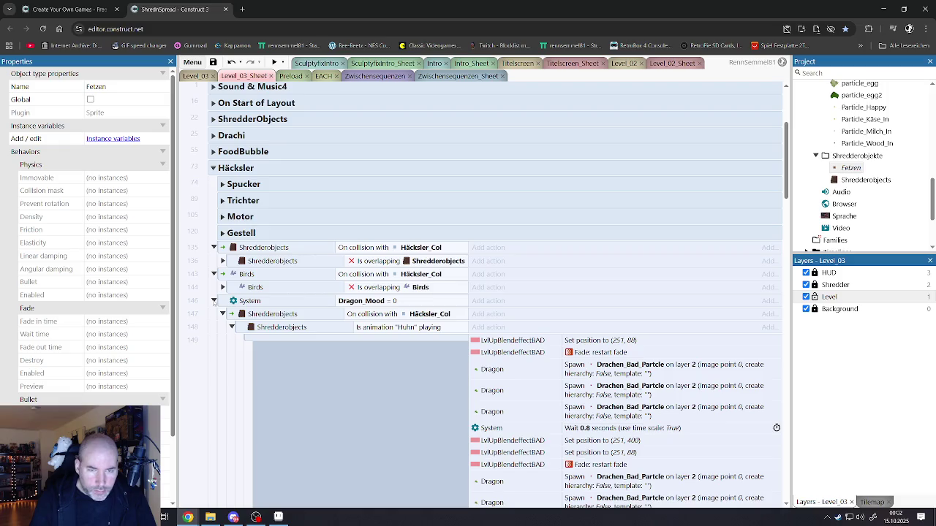
{"action": "left_click", "coordinate": [214, 301]}
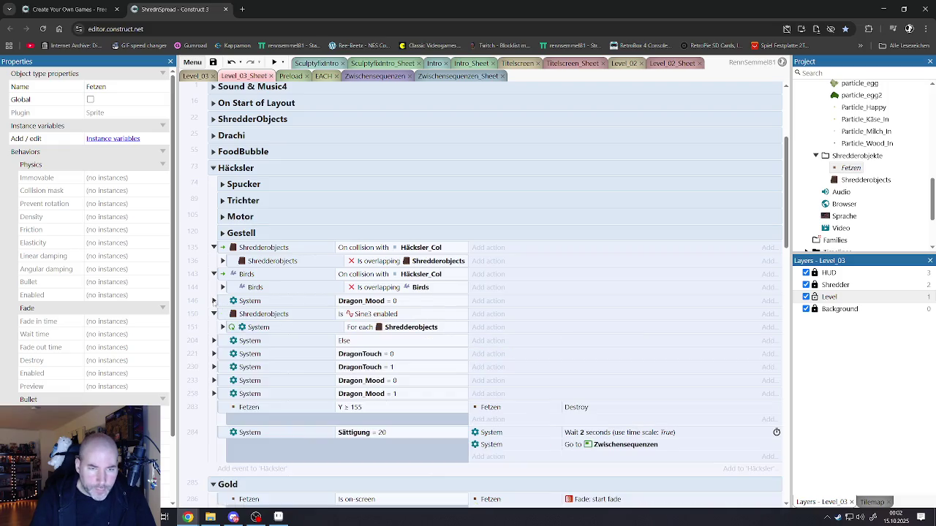
{"action": "left_click", "coordinate": [213, 313]}
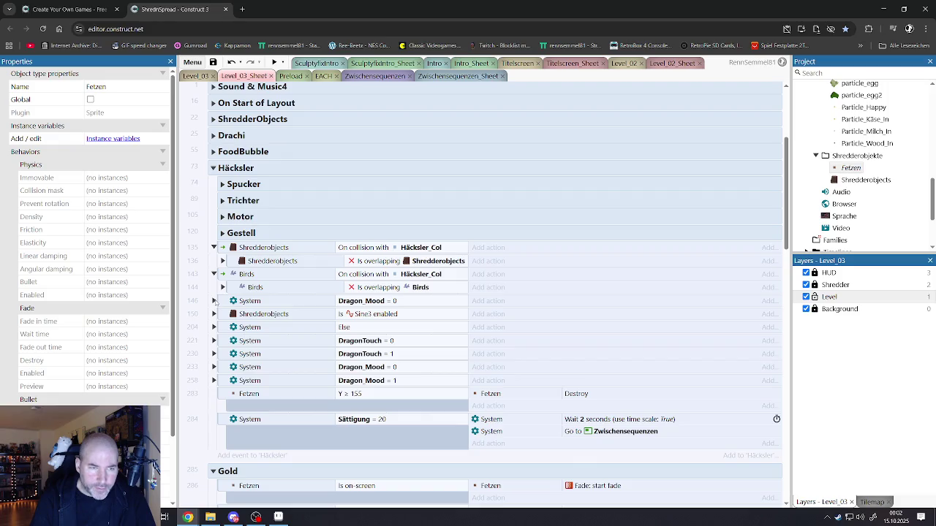
{"action": "left_click", "coordinate": [213, 301]}
Step: Edit the Is animation "Huhn" playing condition in row 148, clear its name, and go back to the condition picker
{"action": "left_click", "coordinate": [386, 316]}
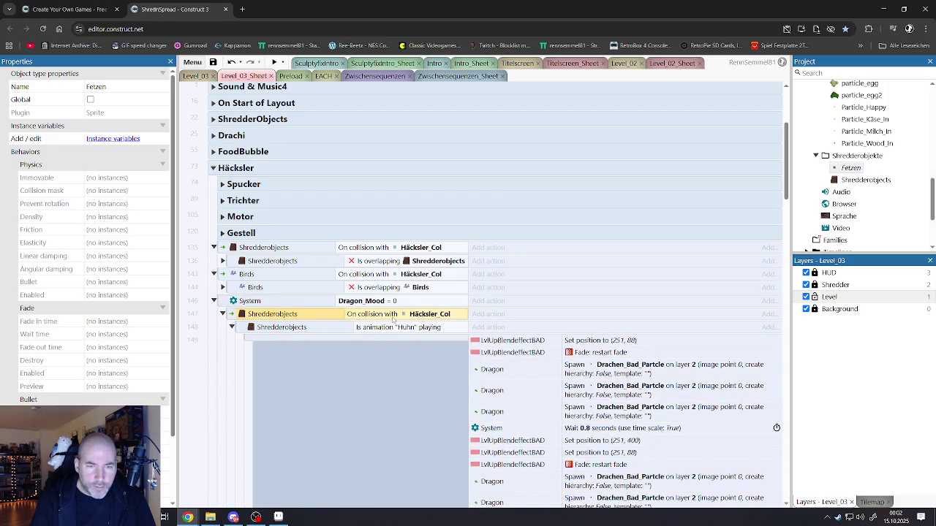
{"action": "left_click", "coordinate": [393, 329]}
{"action": "double_click", "coordinate": [380, 331]}
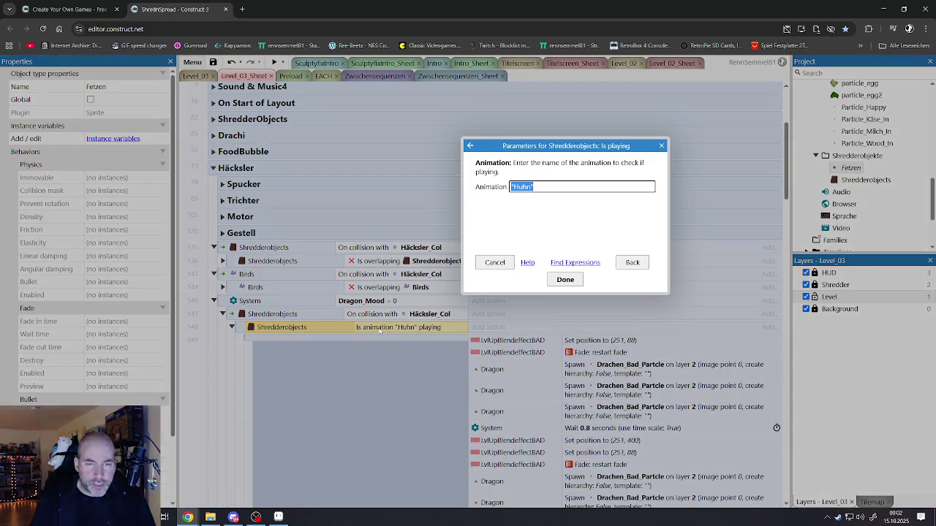
{"action": "left_click", "coordinate": [538, 187]}
{"action": "key", "text": "ctrl+a"}
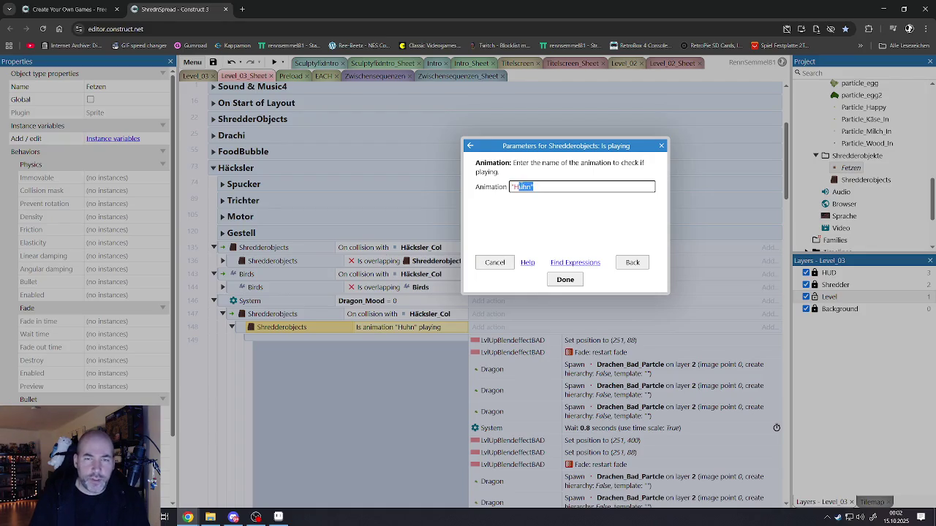
{"action": "type", "text": "\""}
{"action": "scroll", "coordinate": [531, 241], "scroll_direction": "down", "scroll_amount": 2}
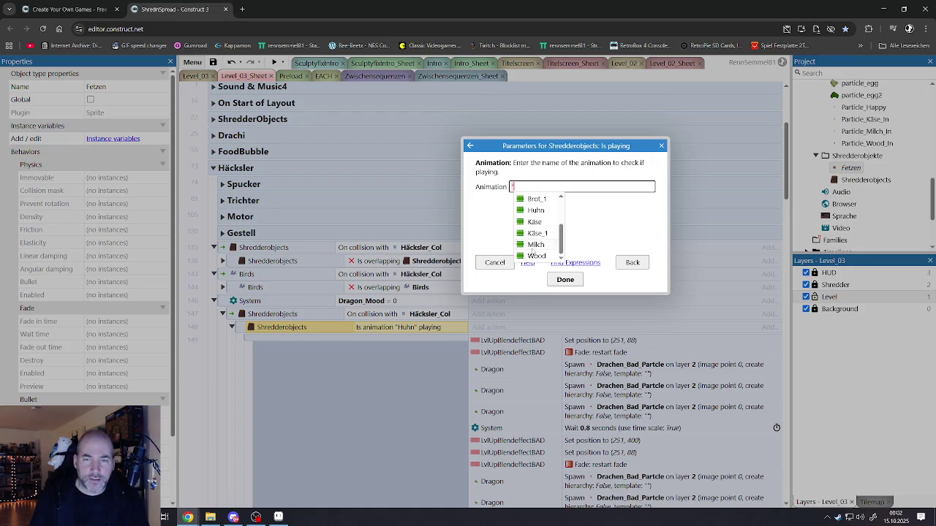
{"action": "scroll", "coordinate": [534, 252], "scroll_direction": "up", "scroll_amount": 3}
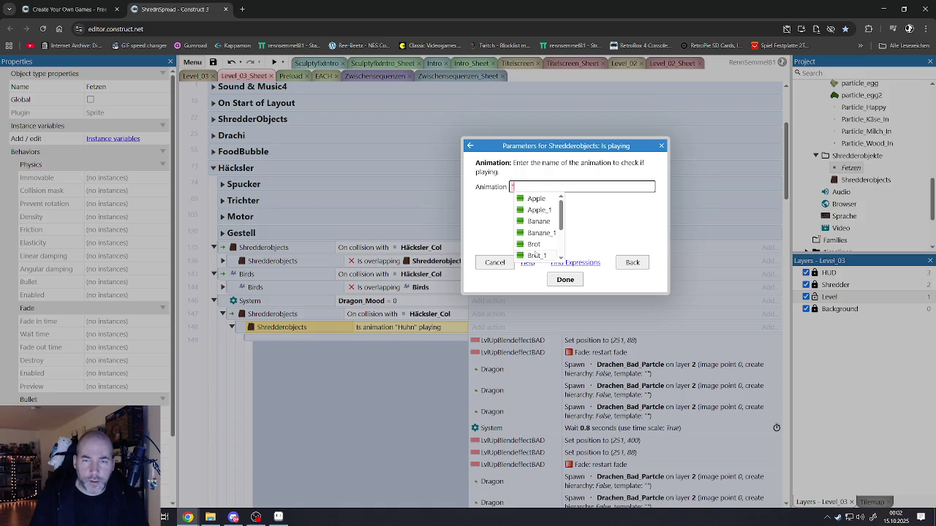
{"action": "scroll", "coordinate": [536, 253], "scroll_direction": "down", "scroll_amount": 3}
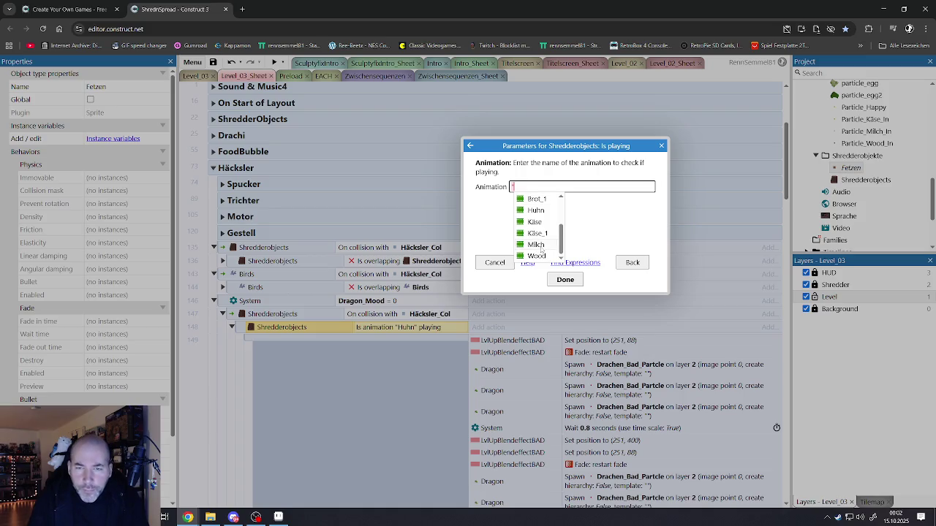
{"action": "scroll", "coordinate": [541, 250], "scroll_direction": "up", "scroll_amount": 2}
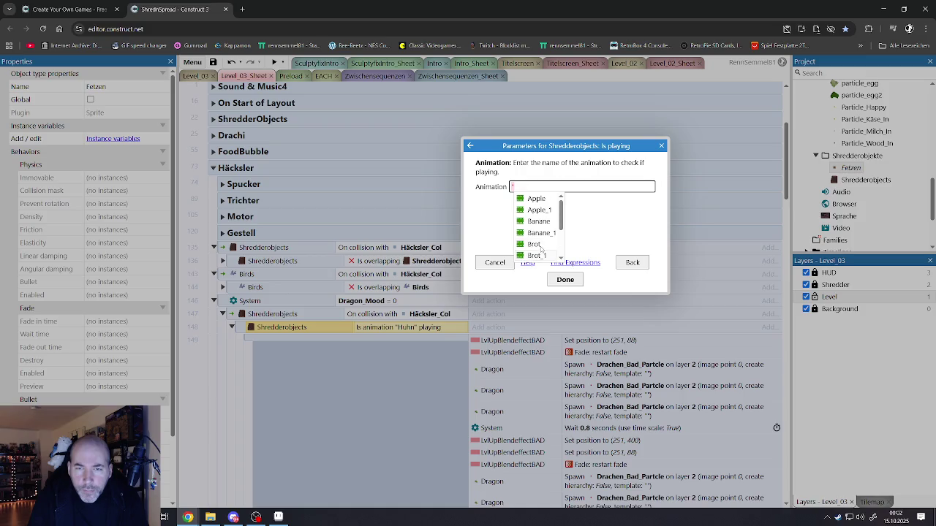
{"action": "scroll", "coordinate": [541, 250], "scroll_direction": "down", "scroll_amount": 2}
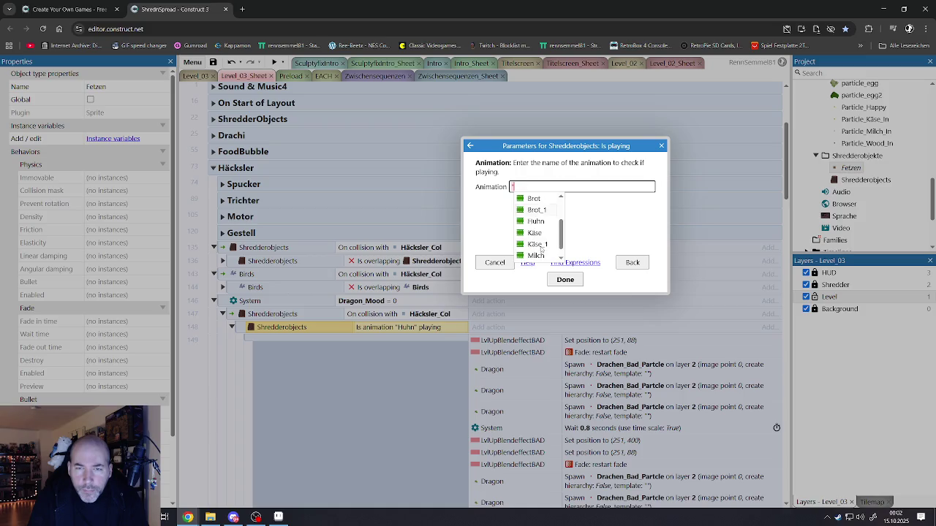
{"action": "left_click", "coordinate": [622, 264]}
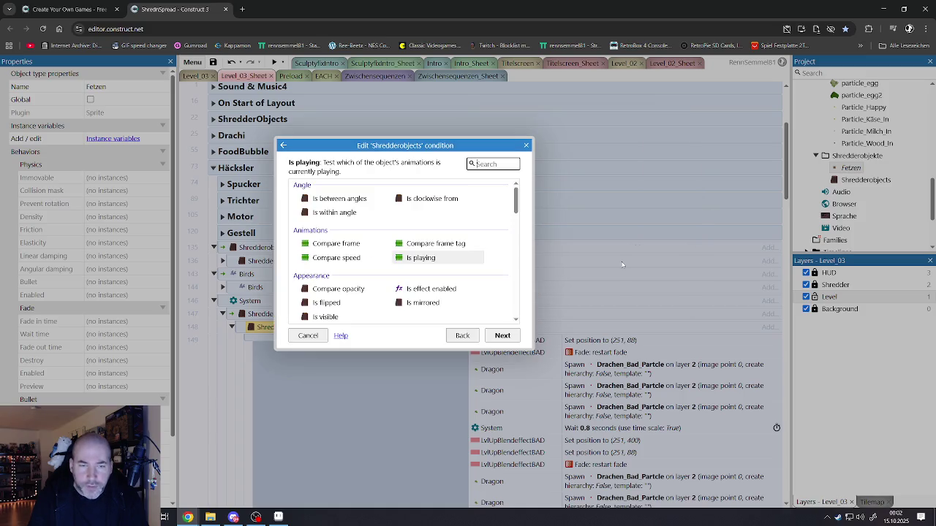
Step: Replace Shredderobjects with Birds in the sub-event 148 condition
{"action": "left_click", "coordinate": [308, 336]}
{"action": "right_click", "coordinate": [325, 329]}
{"action": "left_click", "coordinate": [361, 389]}
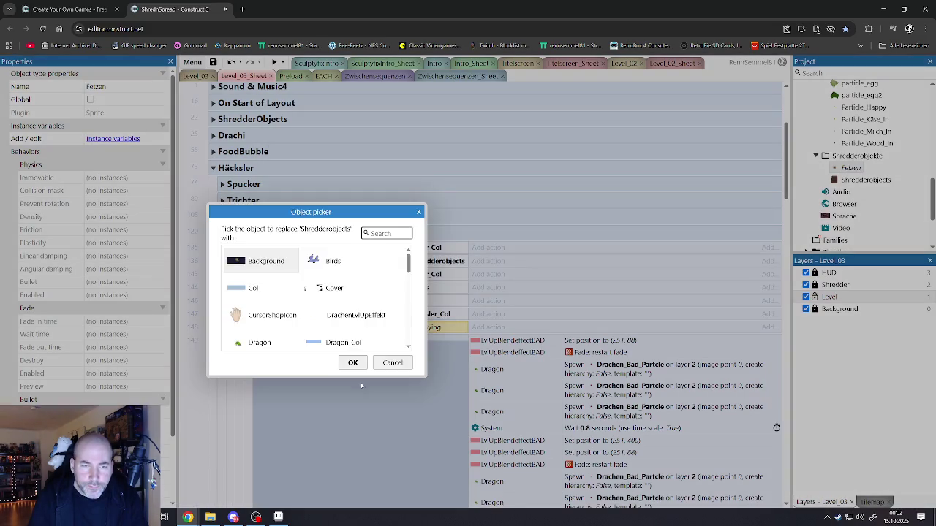
{"action": "double_click", "coordinate": [333, 270]}
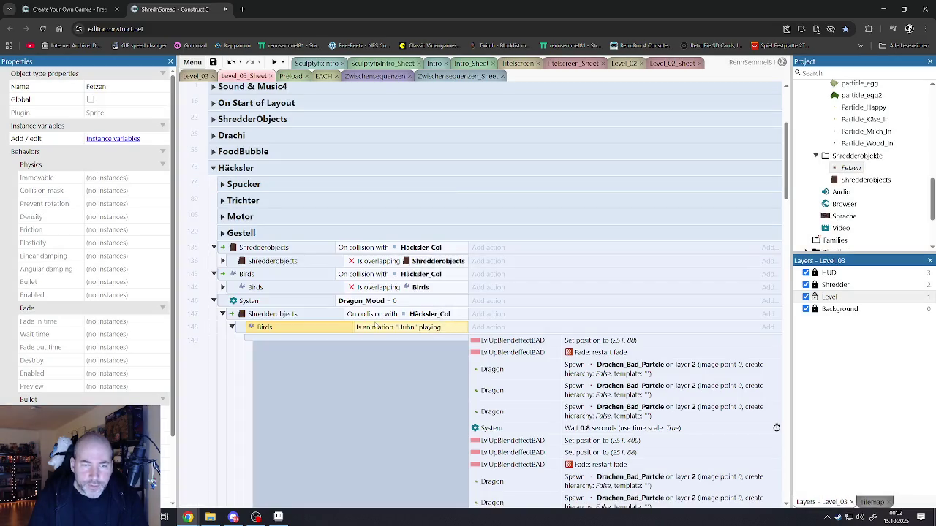
Step: Set the Birds condition's animation to "Bird_01_Grab"
{"action": "double_click", "coordinate": [394, 329]}
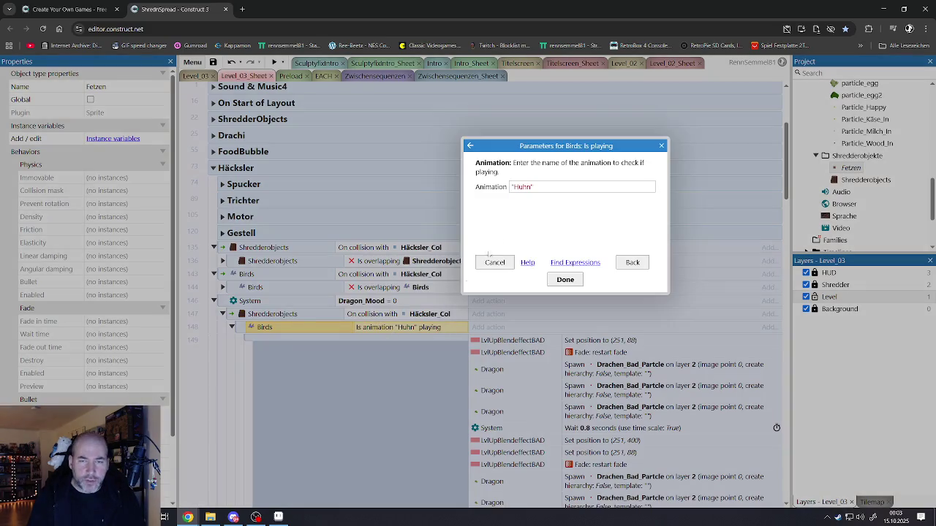
{"action": "left_click", "coordinate": [545, 186]}
{"action": "key", "text": "BackSpace"}
{"action": "key", "text": "BackSpace"}
{"action": "key", "text": "BackSpace"}
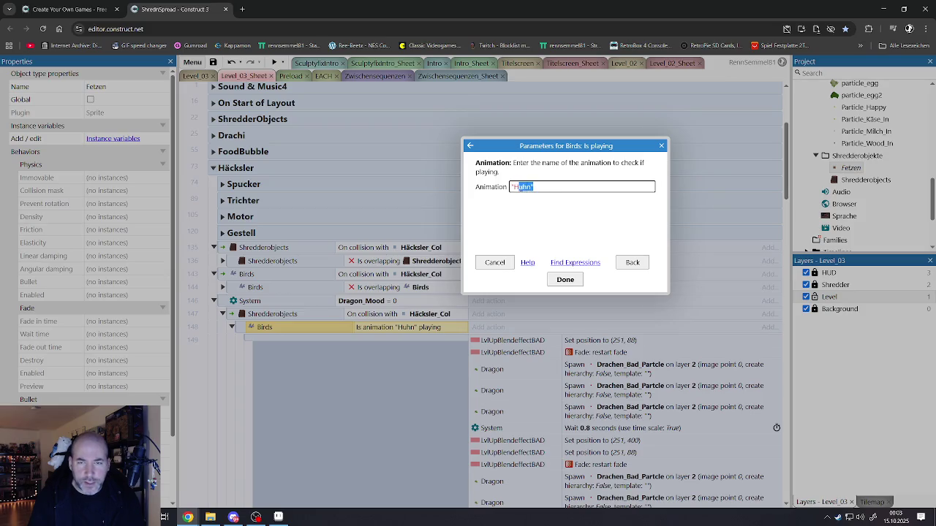
{"action": "left_click", "coordinate": [546, 210]}
{"action": "left_click", "coordinate": [565, 279]}
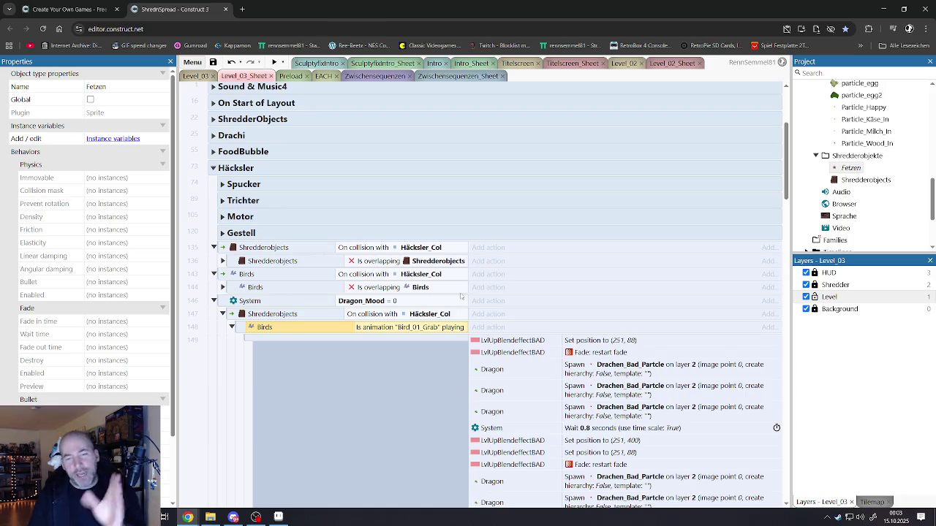
Step: Review the revised sub-event and its Drachen_Bad_Partcle spawns, then clear the selection
{"action": "scroll", "coordinate": [528, 358], "scroll_direction": "down", "scroll_amount": 4}
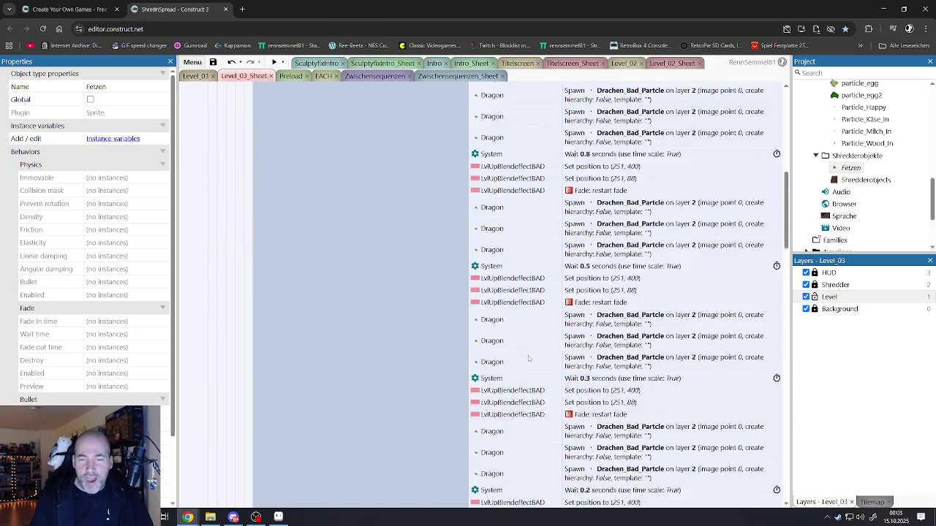
{"action": "scroll", "coordinate": [528, 358], "scroll_direction": "down", "scroll_amount": 5}
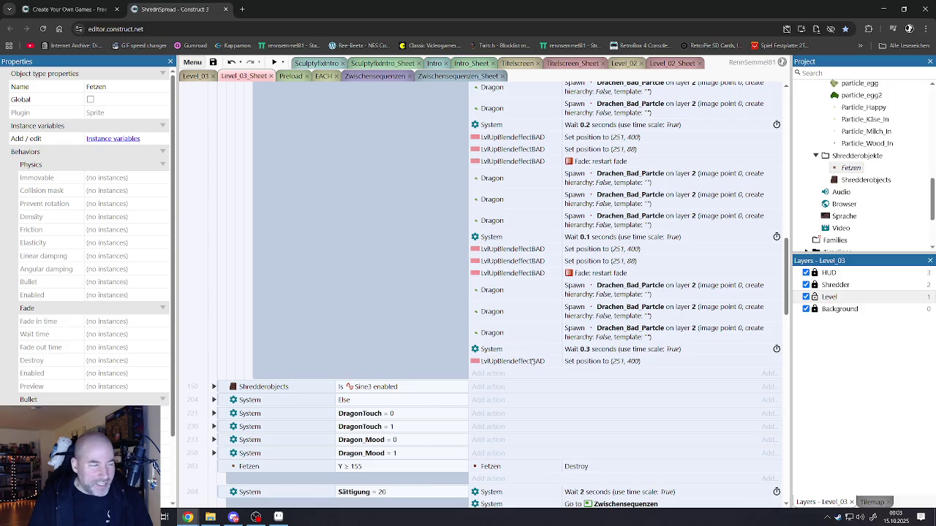
{"action": "scroll", "coordinate": [533, 361], "scroll_direction": "up", "scroll_amount": 5}
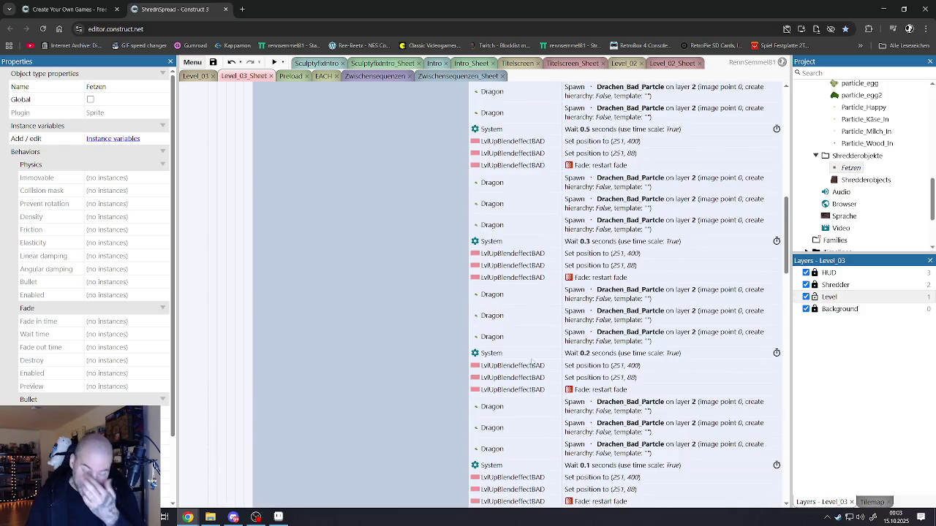
{"action": "scroll", "coordinate": [533, 361], "scroll_direction": "up", "scroll_amount": 3}
{"action": "scroll", "coordinate": [538, 358], "scroll_direction": "down", "scroll_amount": 5}
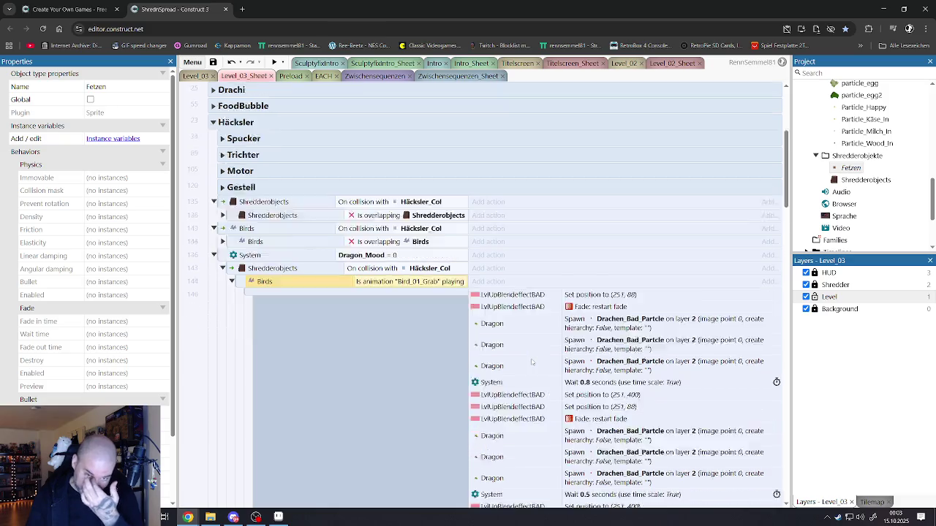
{"action": "scroll", "coordinate": [543, 354], "scroll_direction": "down", "scroll_amount": 3}
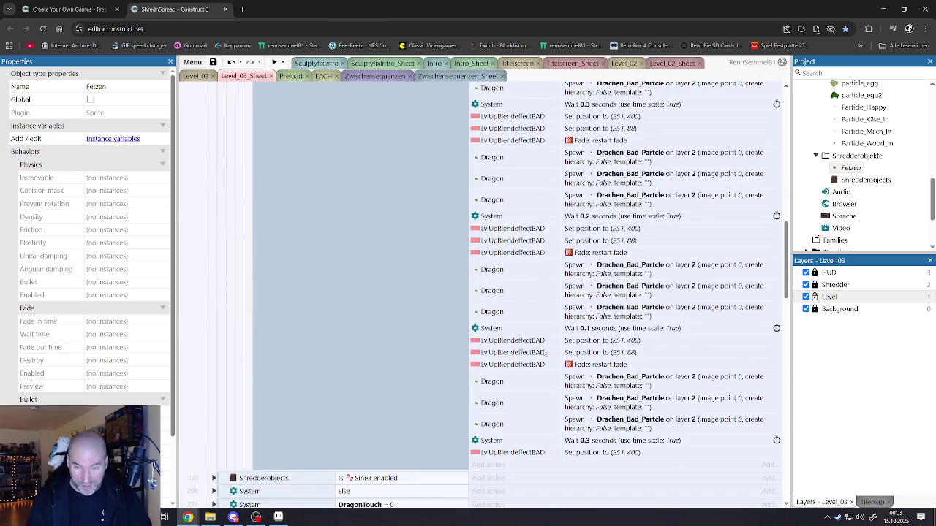
{"action": "scroll", "coordinate": [545, 353], "scroll_direction": "up", "scroll_amount": 10}
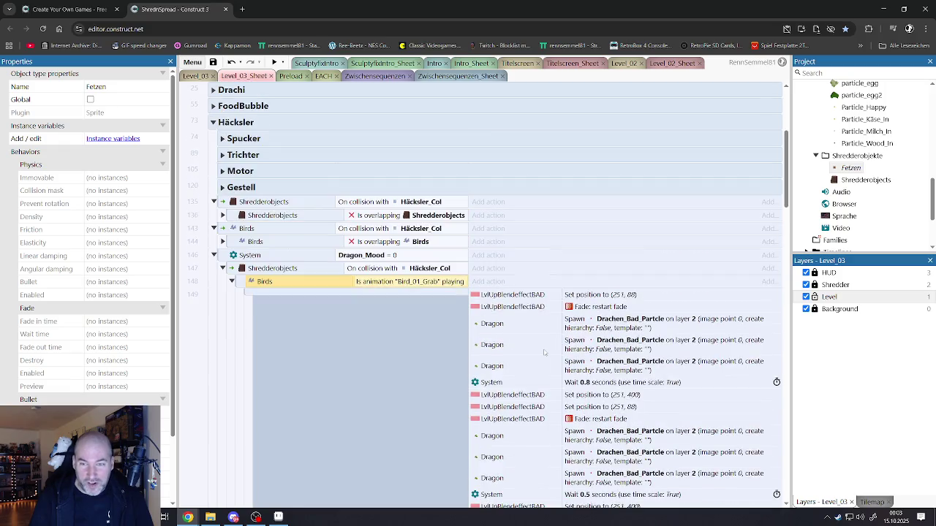
{"action": "left_click", "coordinate": [232, 270]}
{"action": "left_click", "coordinate": [240, 250]}
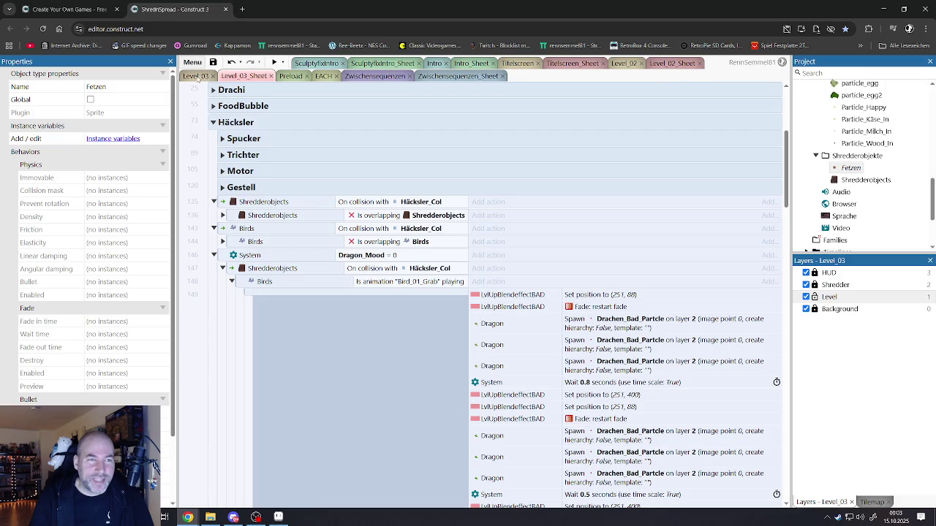
Step: Show the Level_03 layout with the shredder, green dragon and HUD panel
{"action": "left_click", "coordinate": [196, 76]}
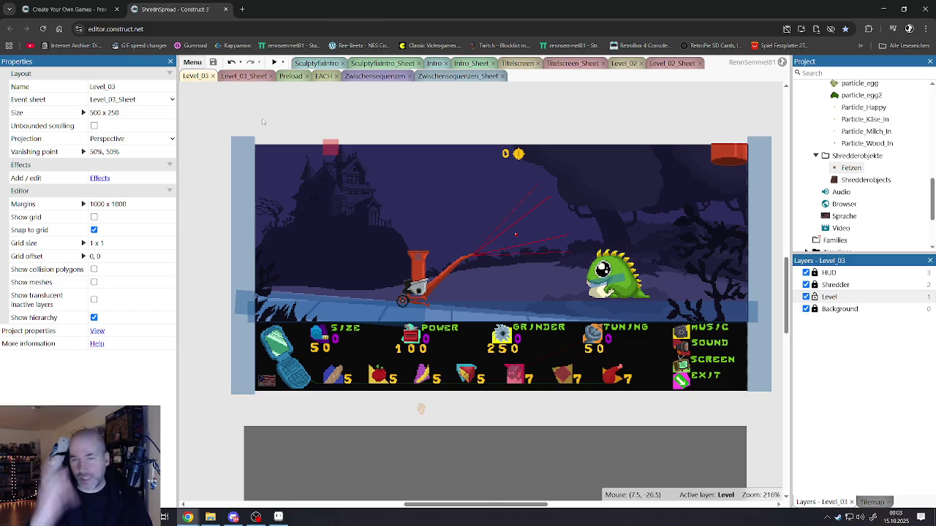
Step: Preview the level full screen, drag two birds into the shredder, and buy a SIZE upgrade
{"action": "key", "text": "F5"}
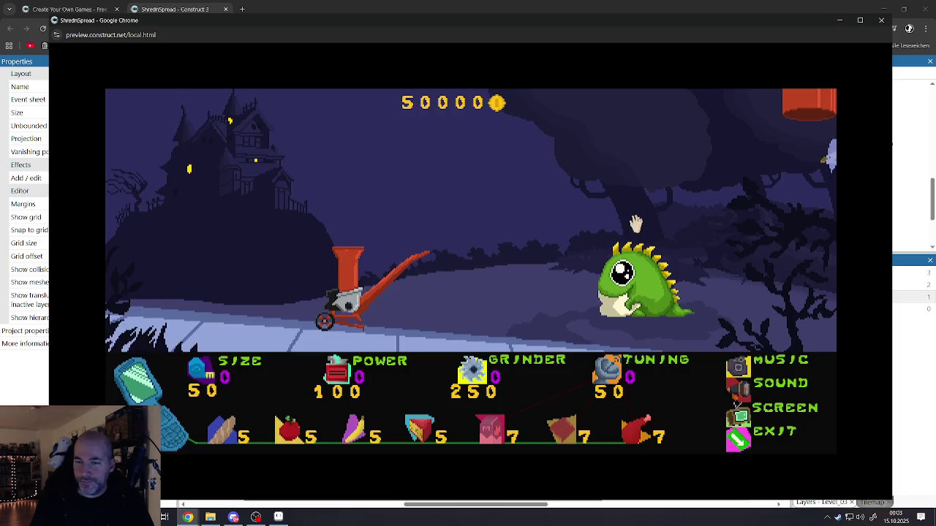
{"action": "left_click", "coordinate": [631, 221]}
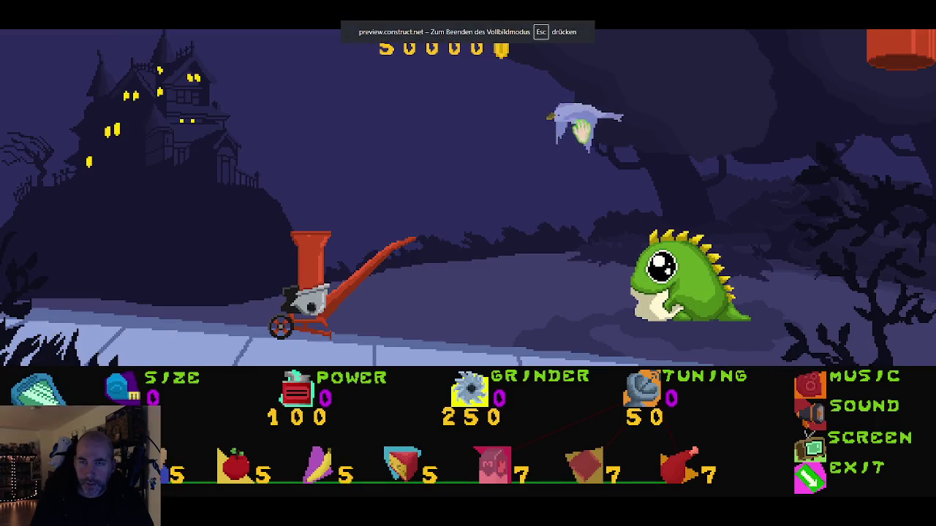
{"action": "left_click", "coordinate": [545, 128]}
{"action": "mouse_move", "coordinate": [567, 319]}
{"action": "left_mouse_down"}
{"action": "mouse_move", "coordinate": [476, 212]}
{"action": "mouse_move", "coordinate": [414, 209]}
{"action": "mouse_move", "coordinate": [418, 246]}
{"action": "mouse_move", "coordinate": [404, 244]}
{"action": "mouse_move", "coordinate": [537, 219]}
{"action": "mouse_move", "coordinate": [629, 240]}
{"action": "mouse_move", "coordinate": [631, 233]}
{"action": "left_mouse_up"}
{"action": "left_click", "coordinate": [614, 84]}
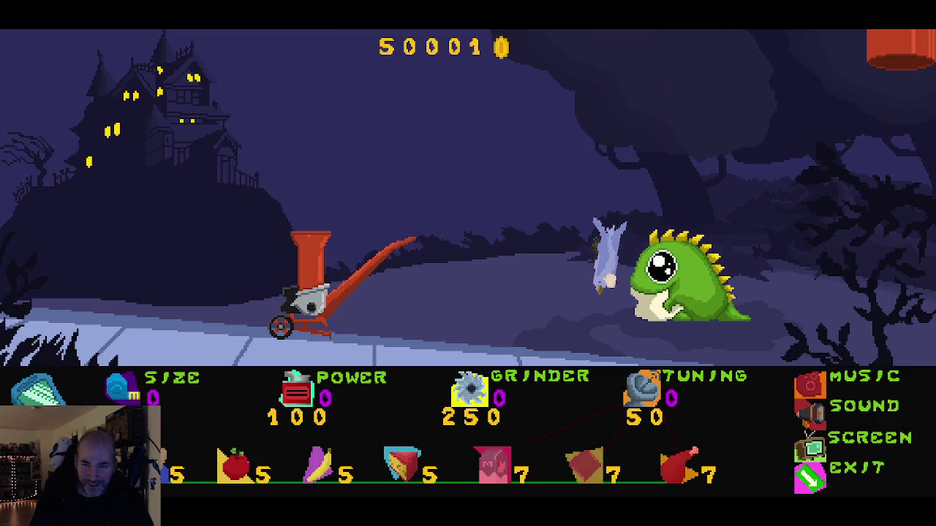
{"action": "mouse_move", "coordinate": [607, 289]}
{"action": "left_mouse_down"}
{"action": "mouse_move", "coordinate": [482, 230]}
{"action": "mouse_move", "coordinate": [311, 194]}
{"action": "mouse_move", "coordinate": [543, 213]}
{"action": "mouse_move", "coordinate": [549, 286]}
{"action": "left_mouse_up"}
{"action": "left_click", "coordinate": [128, 395]}
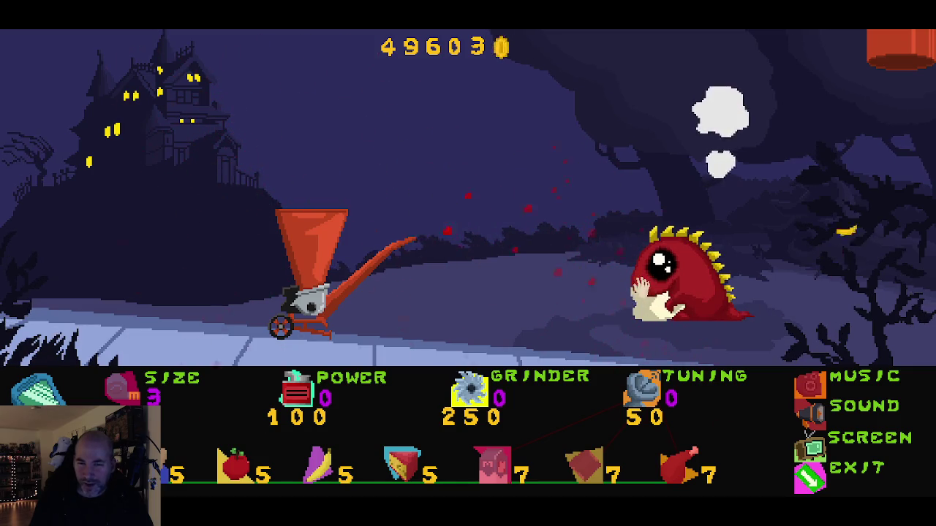
{"action": "left_click", "coordinate": [653, 294]}
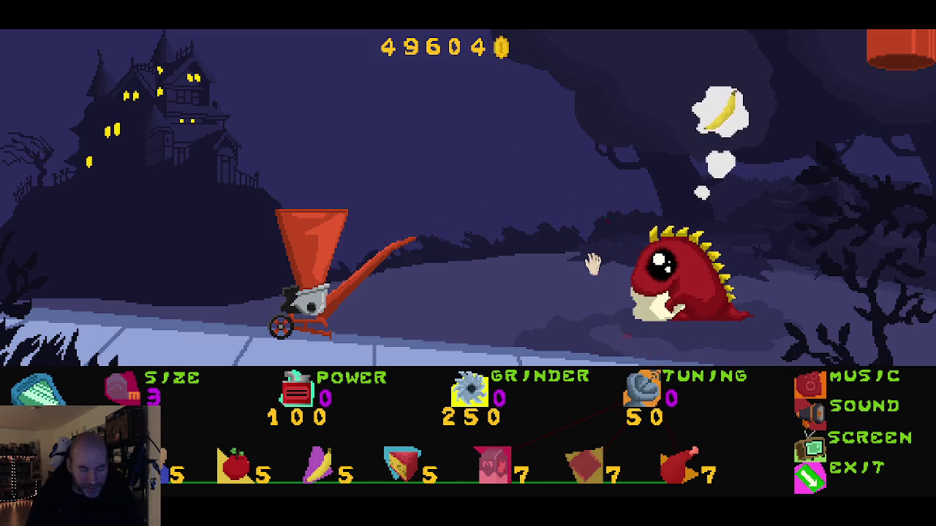
Step: Restart the full-screen preview, buy more SIZE upgrades, then exit back to the editor
{"action": "key", "text": "F5"}
{"action": "left_click", "coordinate": [549, 251]}
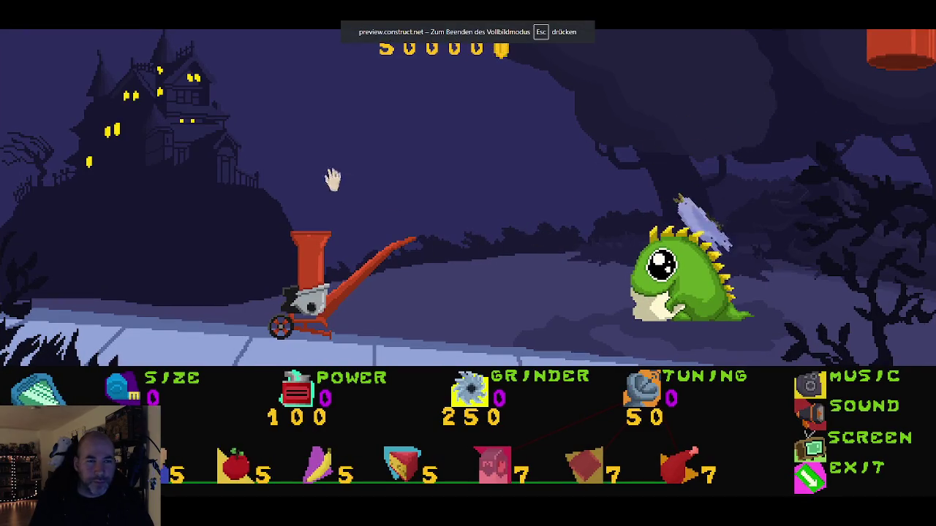
{"action": "left_click", "coordinate": [130, 392]}
{"action": "left_click", "coordinate": [130, 393]}
{"action": "left_click", "coordinate": [130, 393]}
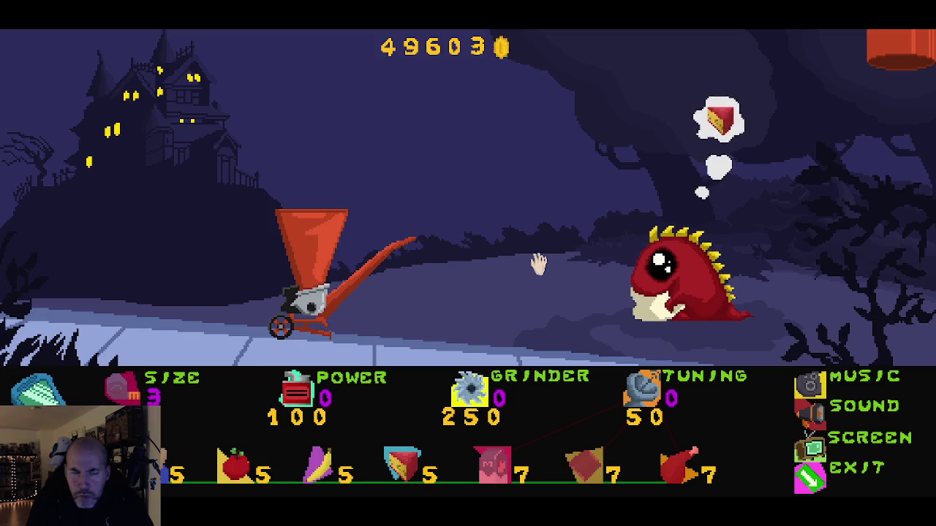
{"action": "left_click", "coordinate": [809, 483]}
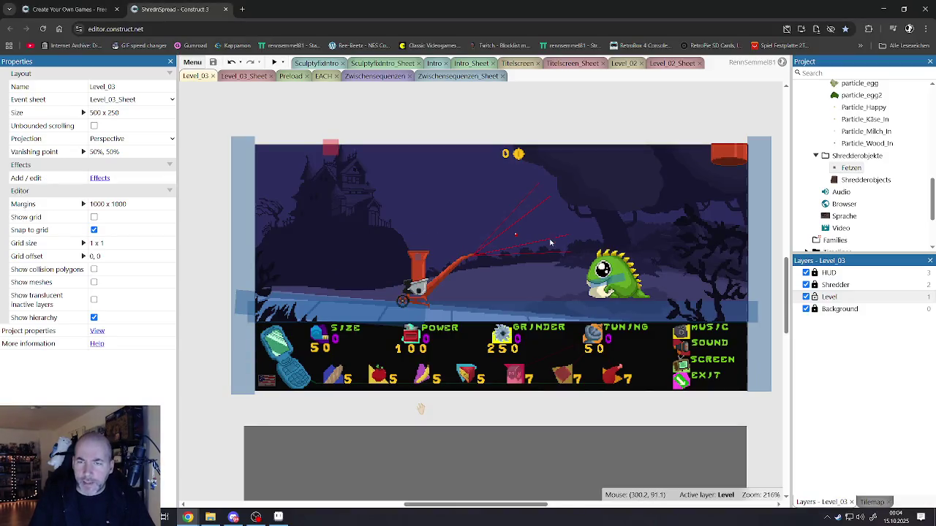
Step: Inspect the HUD and Shredder layers and select the Fetzen instance beside the layout
{"action": "scroll", "coordinate": [552, 238], "scroll_direction": "down", "scroll_amount": 3}
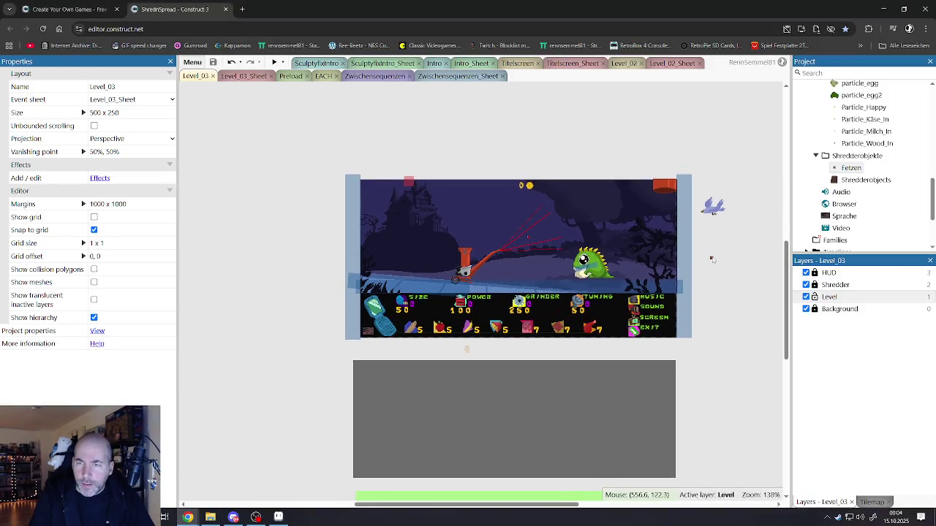
{"action": "left_click", "coordinate": [814, 275]}
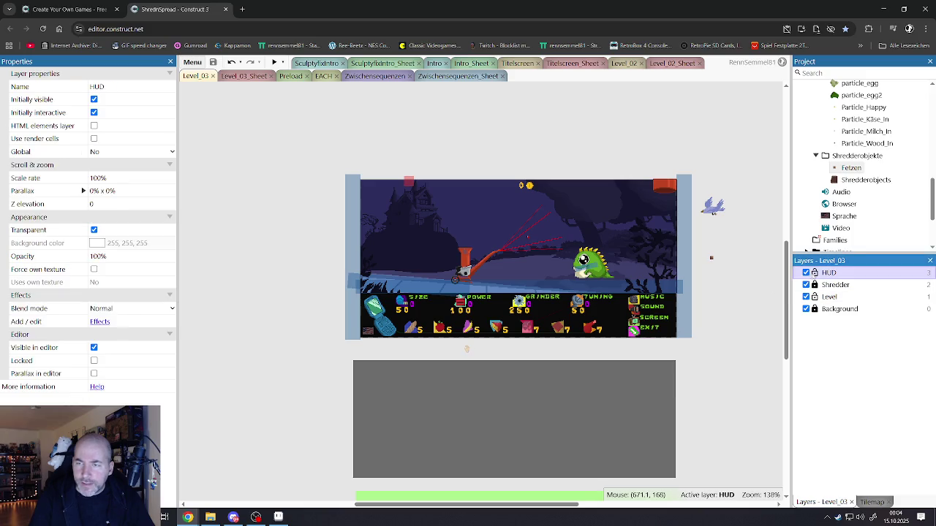
{"action": "left_click", "coordinate": [713, 261]}
{"action": "left_click", "coordinate": [811, 285]}
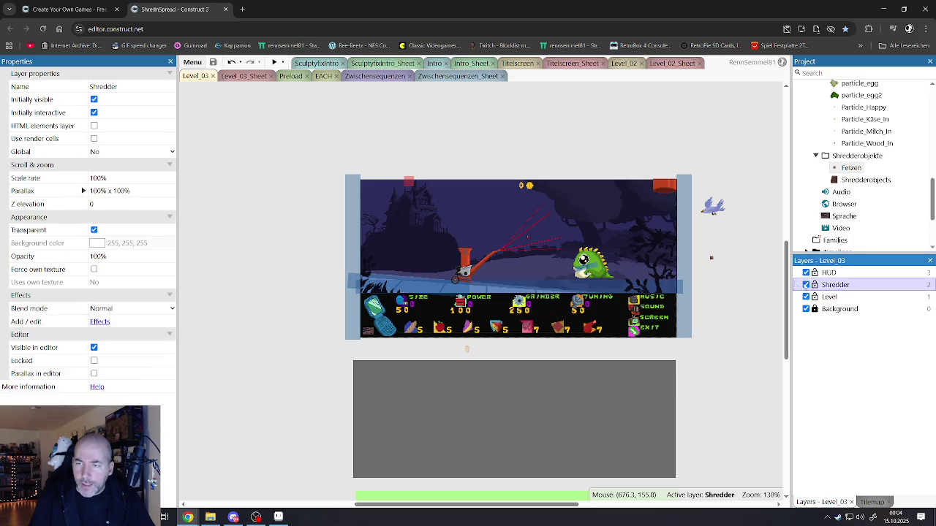
{"action": "left_click", "coordinate": [712, 260]}
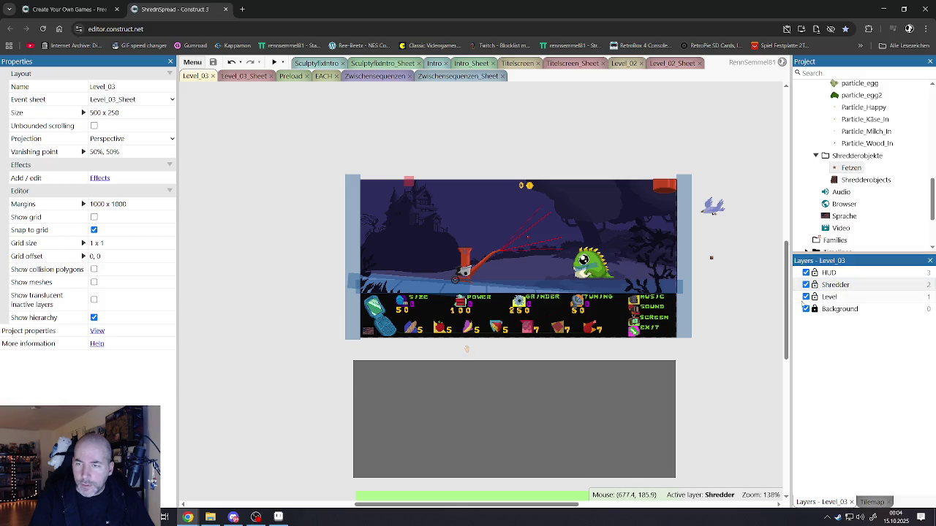
{"action": "left_click", "coordinate": [813, 309]}
{"action": "left_click", "coordinate": [712, 259]}
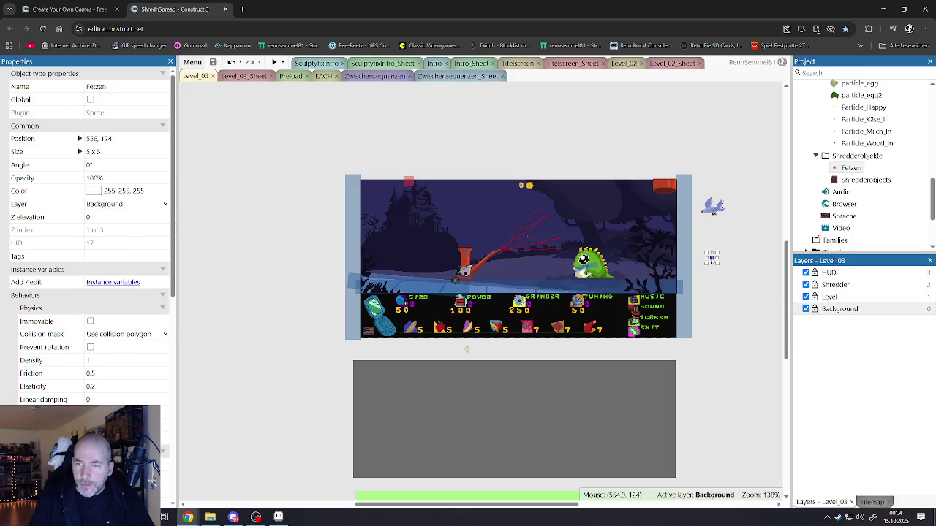
Step: Confirm the Fetzen sprite's red Blut animation, then return to the Level_03_Sheet event sheet
{"action": "double_click", "coordinate": [712, 259]}
{"action": "left_click", "coordinate": [807, 186]}
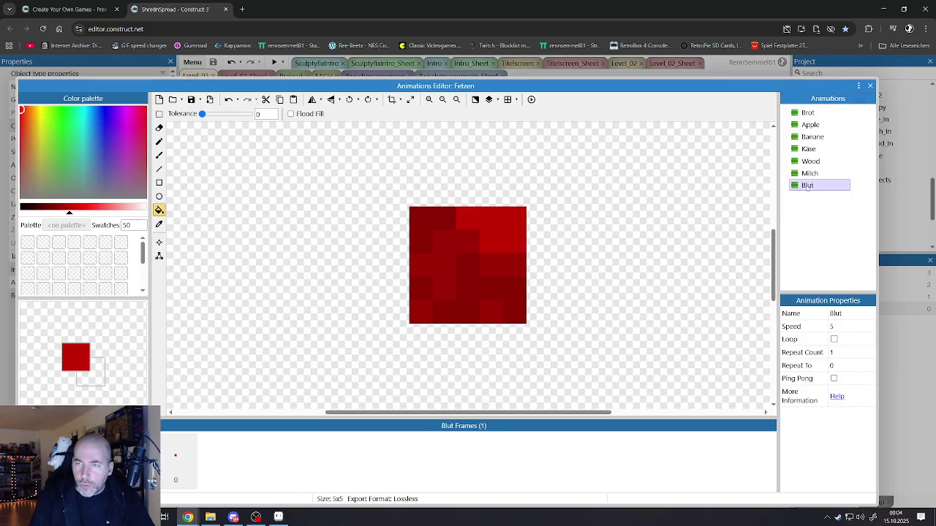
{"action": "left_click", "coordinate": [869, 85]}
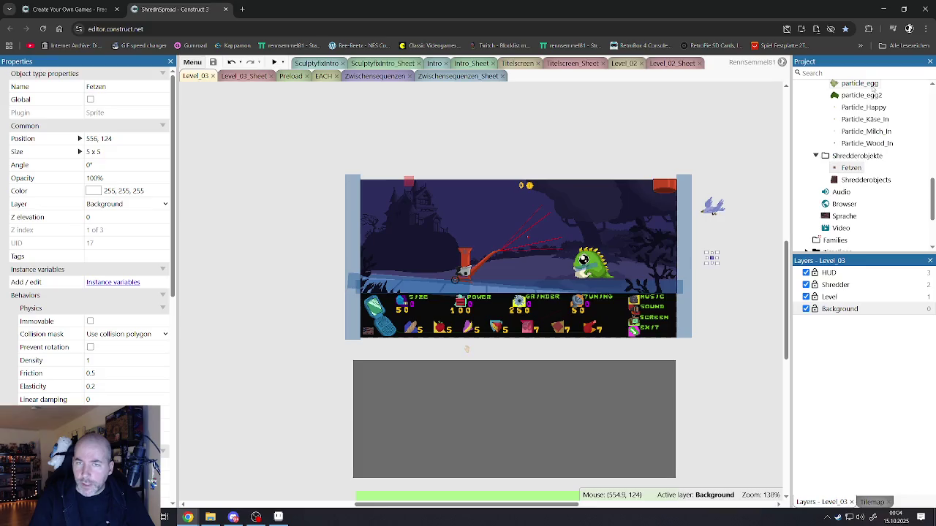
{"action": "left_click", "coordinate": [685, 137]}
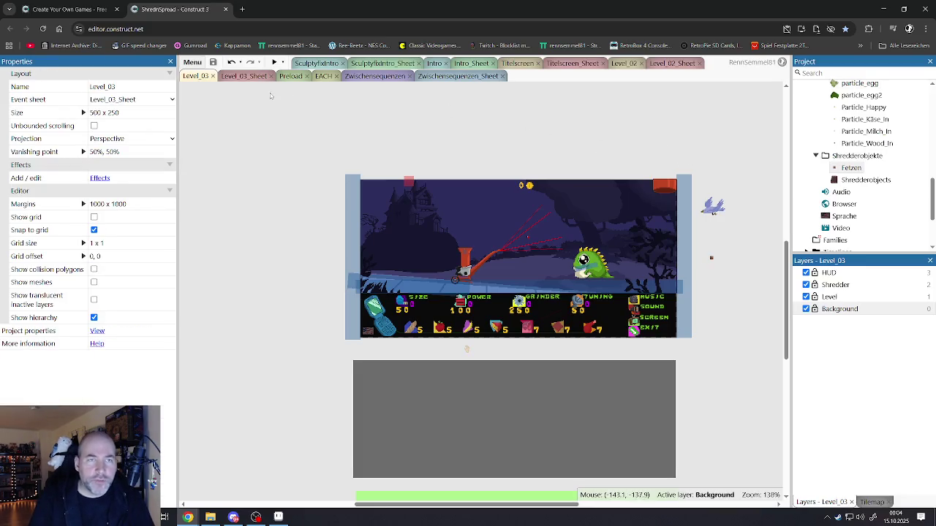
{"action": "left_click", "coordinate": [247, 76]}
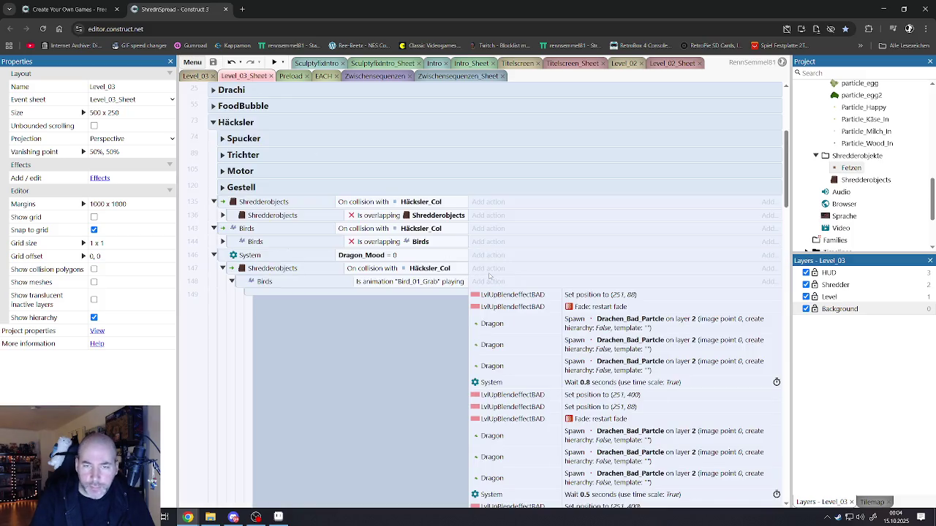
Step: Select the Drachen_Bad_Partcle spawn, the Birds grab sub-event and the Dragon_Mood = 0 event
{"action": "scroll", "coordinate": [493, 256], "scroll_direction": "down", "scroll_amount": 2}
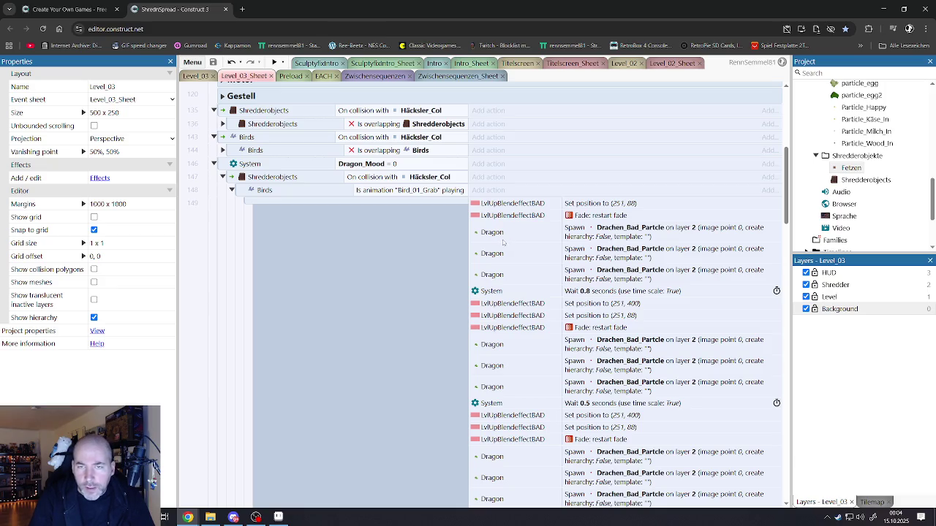
{"action": "left_click", "coordinate": [498, 238]}
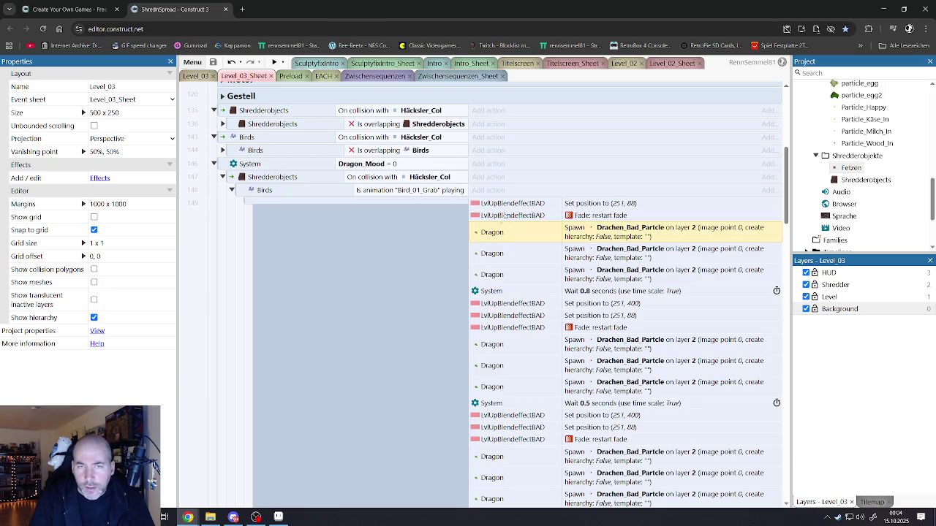
{"action": "left_click", "coordinate": [386, 193]}
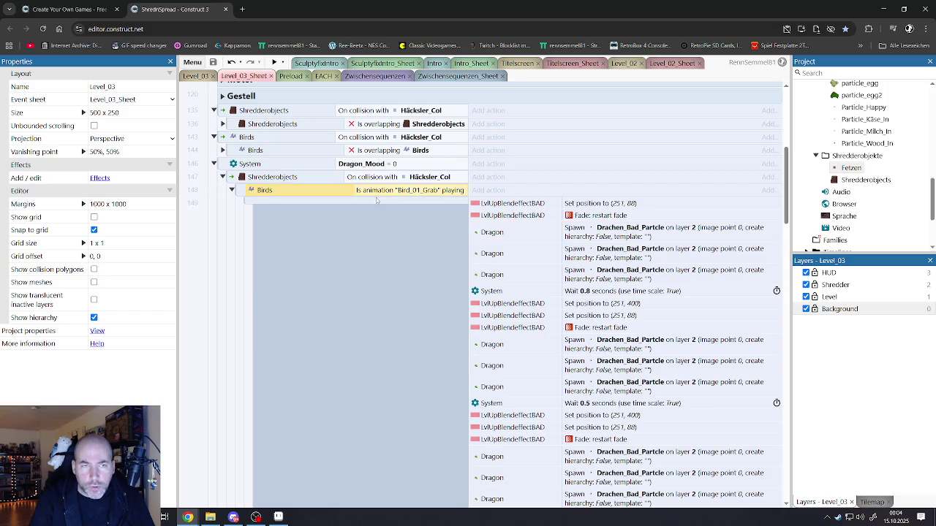
{"action": "left_click", "coordinate": [292, 180]}
{"action": "left_click", "coordinate": [354, 167]}
{"action": "scroll", "coordinate": [406, 193], "scroll_direction": "up", "scroll_amount": 4}
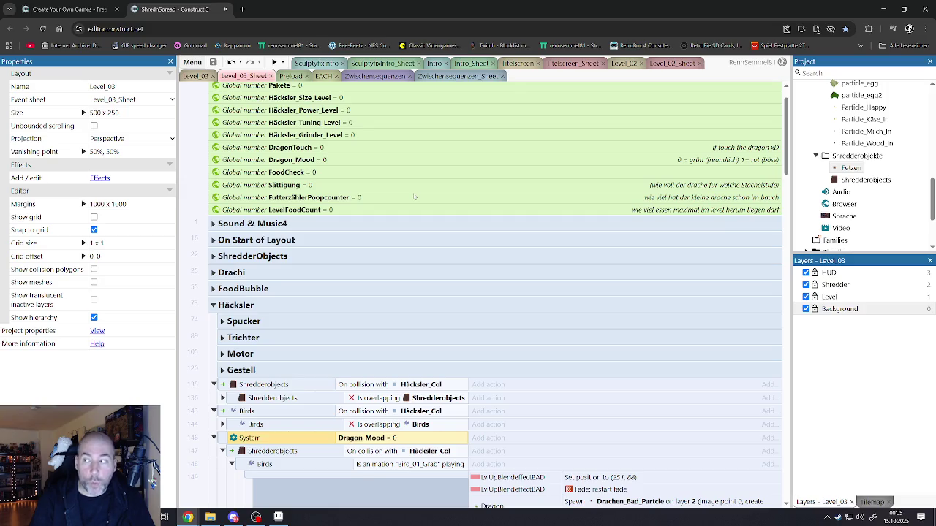
{"action": "scroll", "coordinate": [365, 224], "scroll_direction": "down", "scroll_amount": 1}
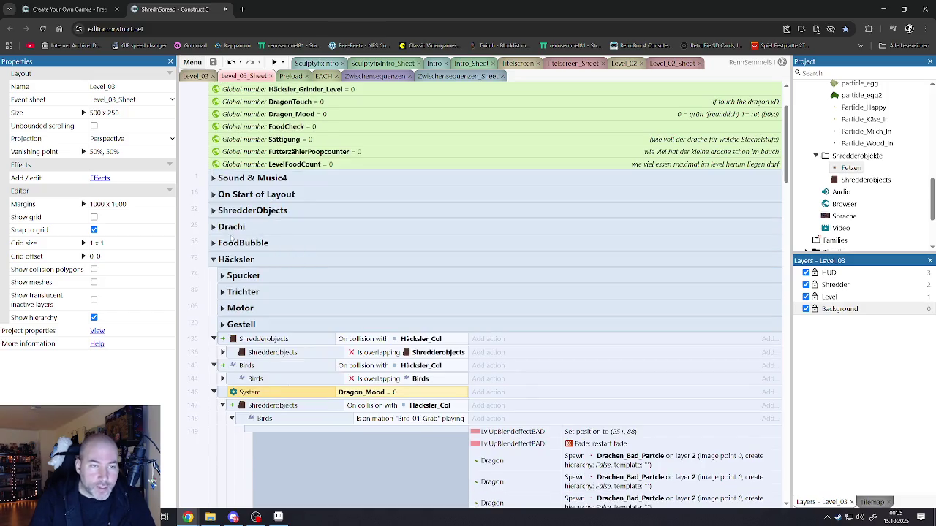
Step: Expand the Drachi group and scroll down through its events
{"action": "left_click", "coordinate": [214, 228]}
{"action": "scroll", "coordinate": [292, 258], "scroll_direction": "down", "scroll_amount": 5}
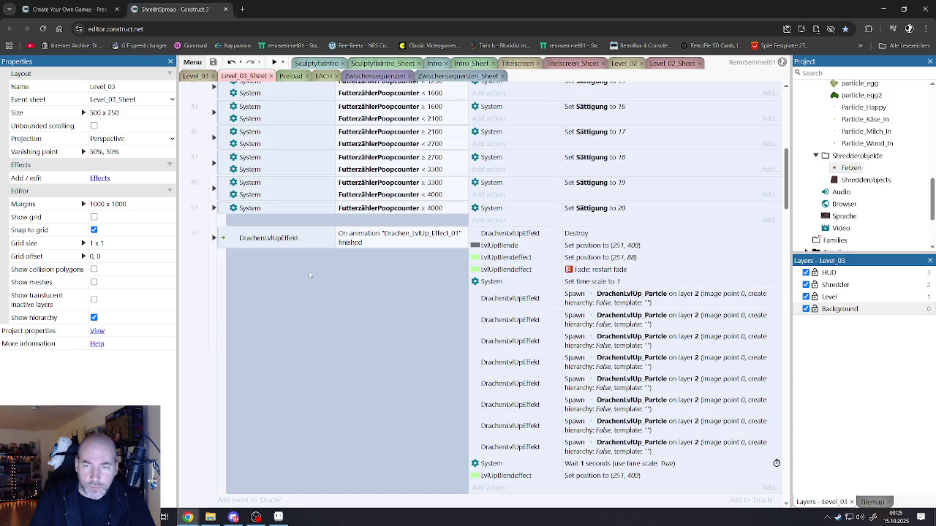
{"action": "scroll", "coordinate": [308, 271], "scroll_direction": "down", "scroll_amount": 5}
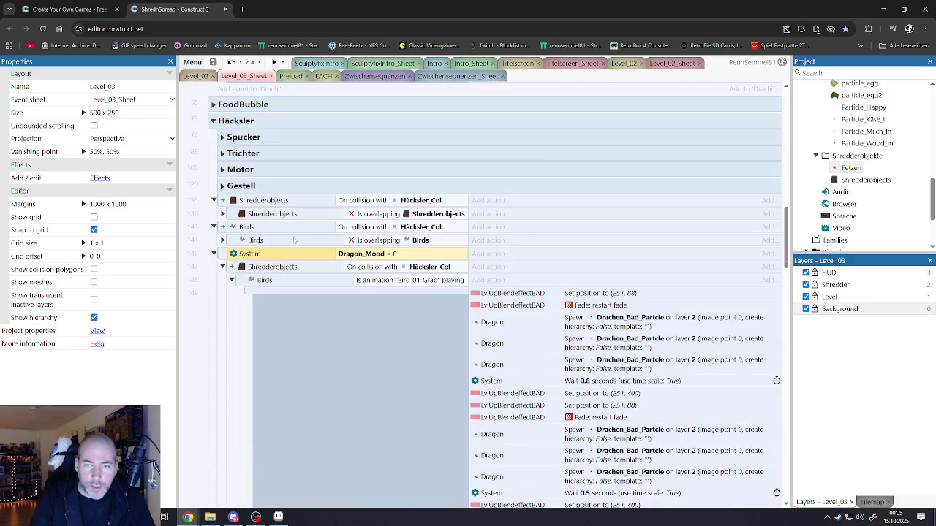
{"action": "scroll", "coordinate": [296, 241], "scroll_direction": "down", "scroll_amount": 10}
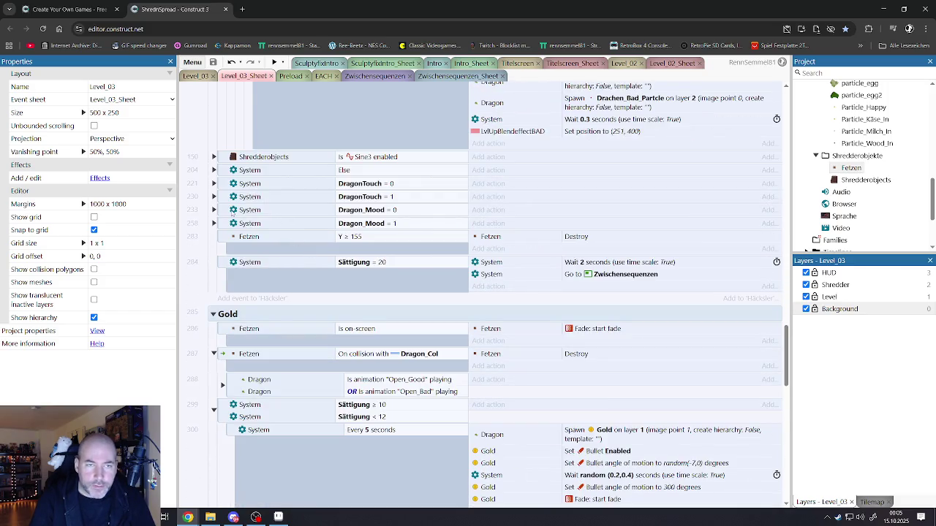
Step: Expand event 233 and review its Sättigung and FutterzählerPoopcounter sub-events
{"action": "left_click", "coordinate": [215, 210]}
{"action": "scroll", "coordinate": [430, 253], "scroll_direction": "down", "scroll_amount": 2}
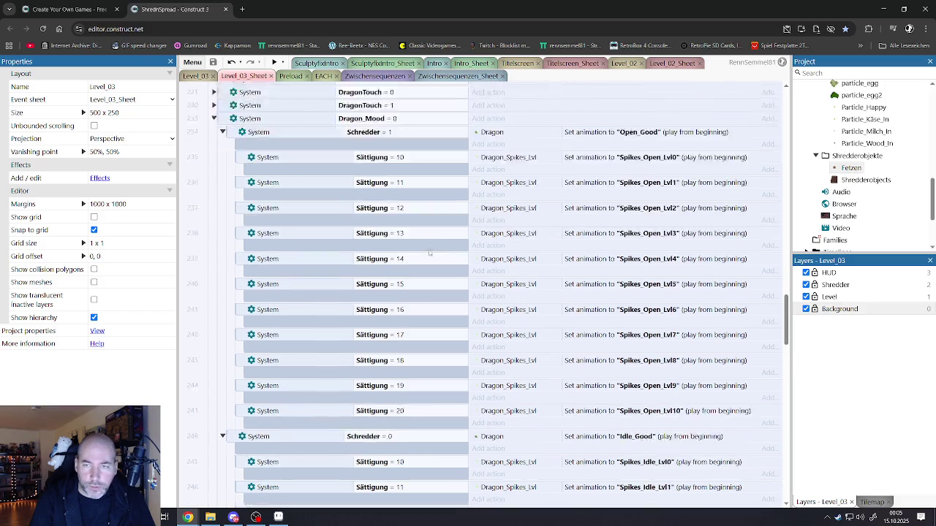
{"action": "scroll", "coordinate": [429, 253], "scroll_direction": "down", "scroll_amount": 5}
{"action": "scroll", "coordinate": [427, 252], "scroll_direction": "down", "scroll_amount": 2}
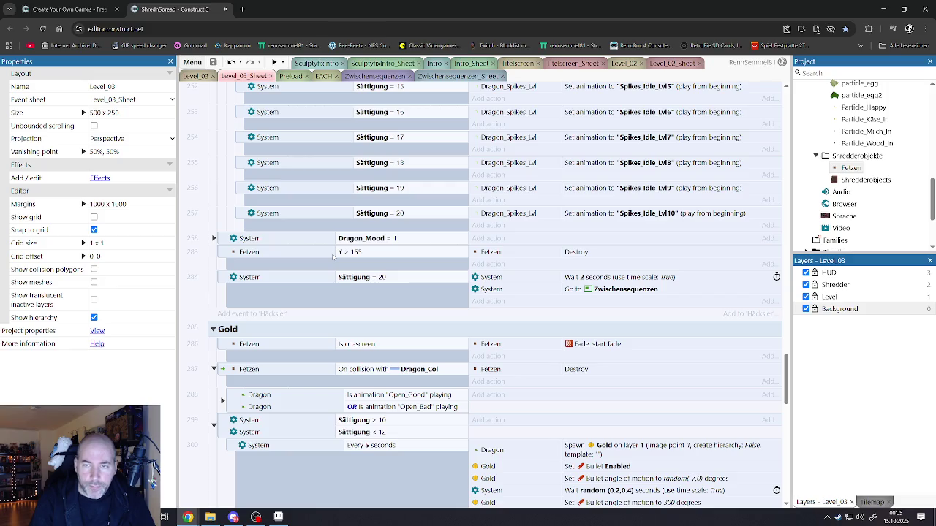
{"action": "scroll", "coordinate": [379, 251], "scroll_direction": "down", "scroll_amount": 2}
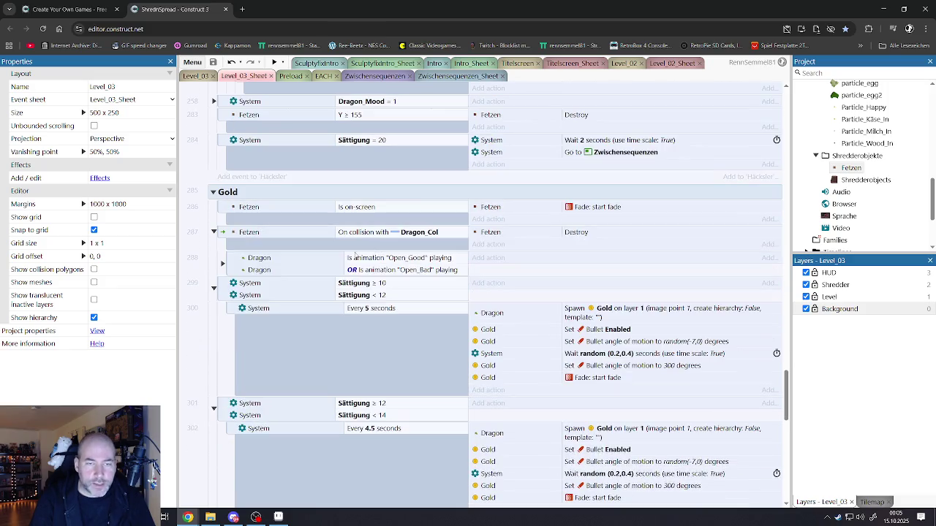
{"action": "scroll", "coordinate": [351, 260], "scroll_direction": "down", "scroll_amount": 6}
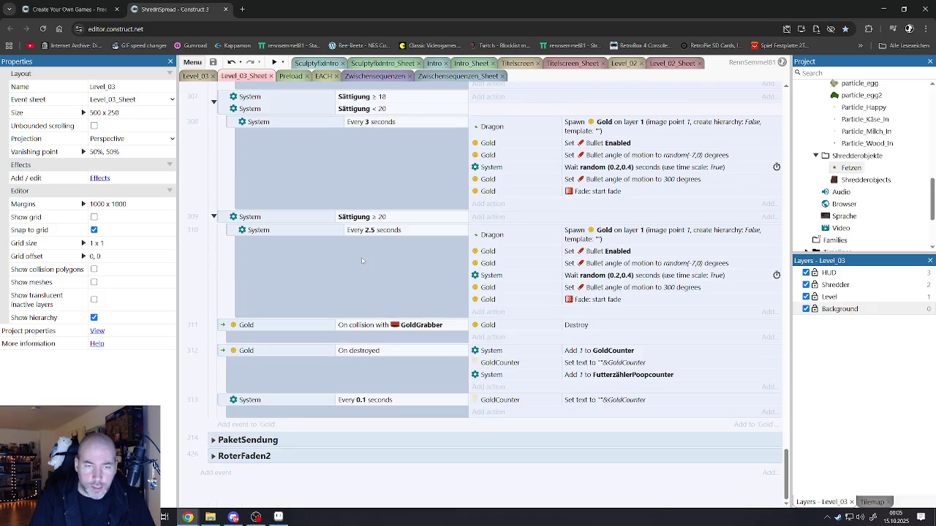
{"action": "scroll", "coordinate": [359, 260], "scroll_direction": "up", "scroll_amount": 15}
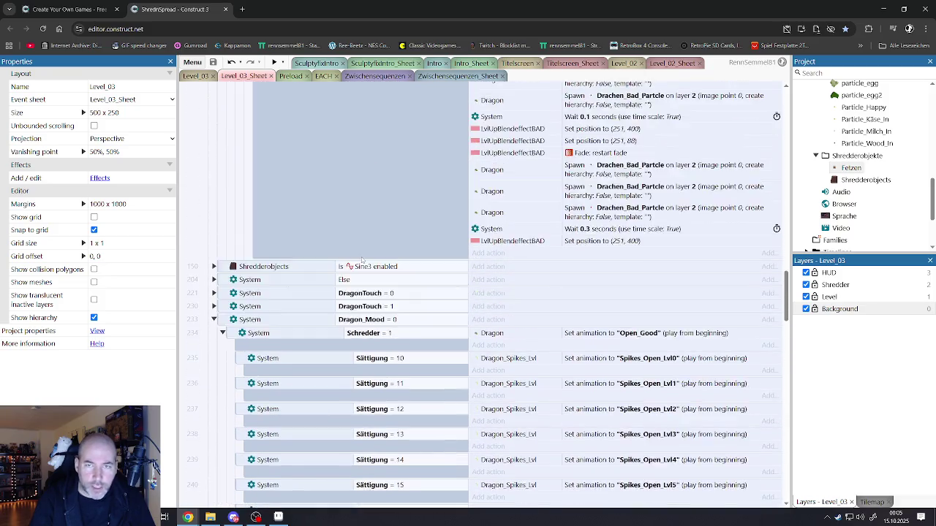
{"action": "scroll", "coordinate": [366, 260], "scroll_direction": "up", "scroll_amount": 15}
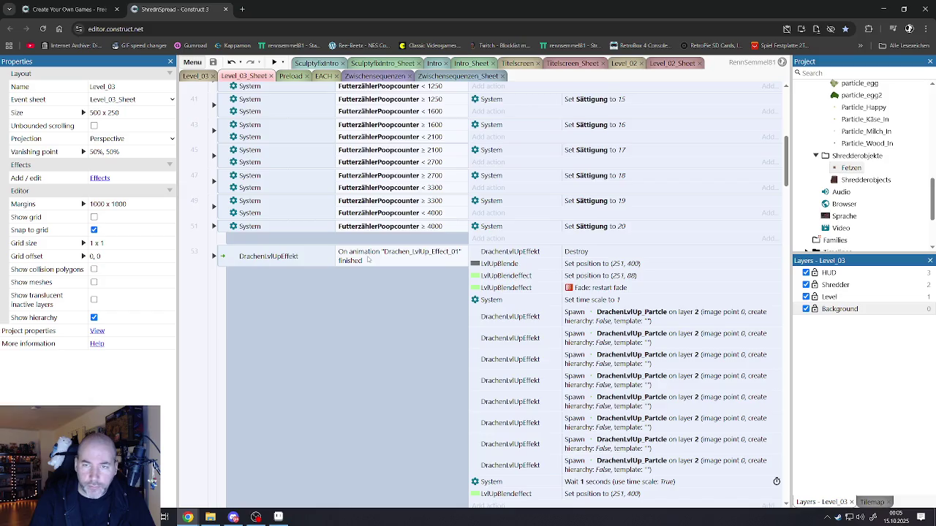
{"action": "scroll", "coordinate": [367, 258], "scroll_direction": "up", "scroll_amount": 1}
{"action": "left_click", "coordinate": [211, 302]}
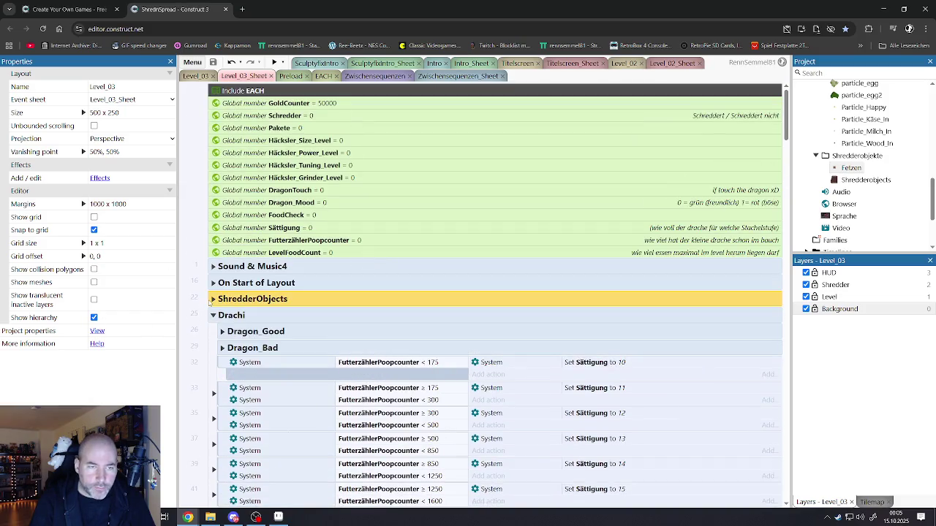
{"action": "left_click", "coordinate": [212, 299]}
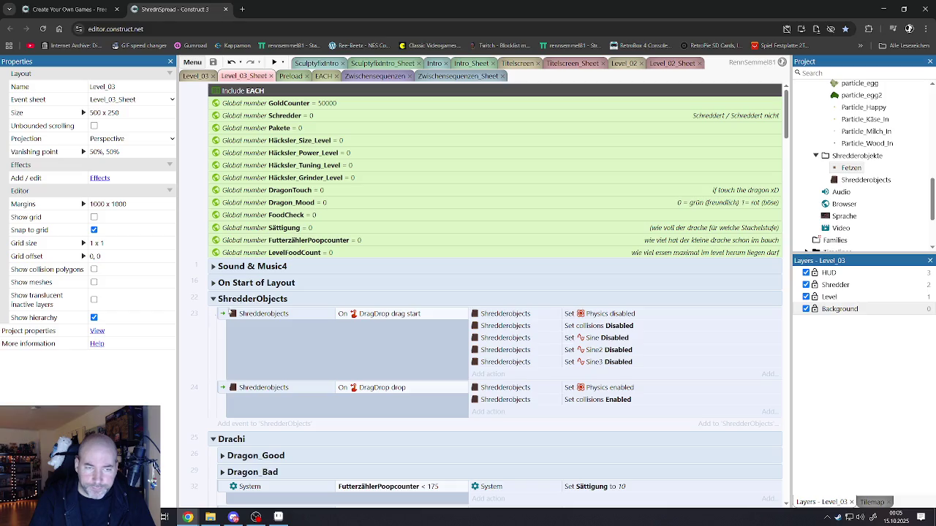
{"action": "left_click", "coordinate": [212, 283]}
{"action": "scroll", "coordinate": [504, 306], "scroll_direction": "down", "scroll_amount": 1}
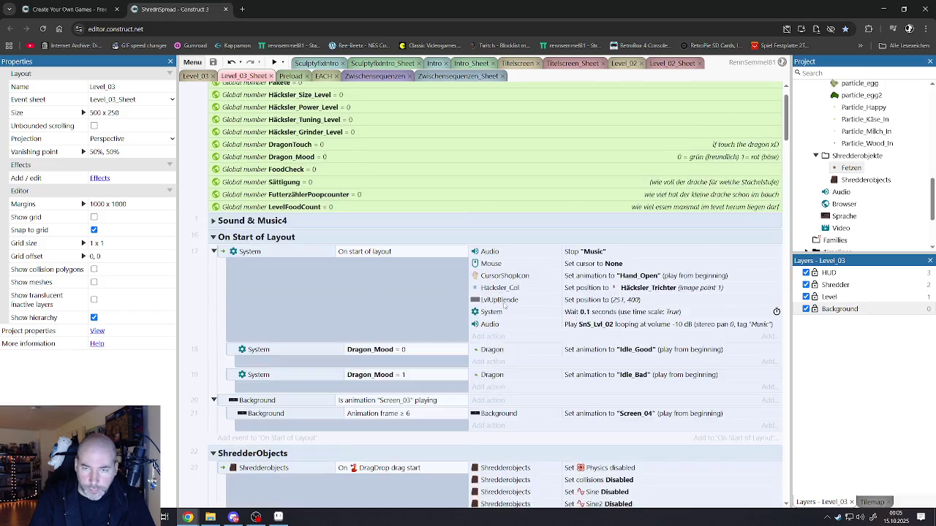
{"action": "scroll", "coordinate": [512, 296], "scroll_direction": "down", "scroll_amount": 1}
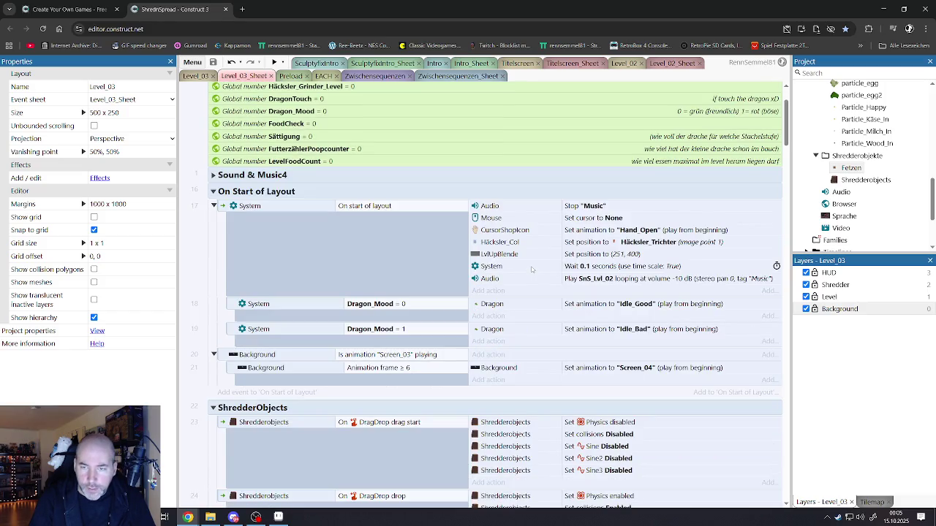
{"action": "scroll", "coordinate": [493, 300], "scroll_direction": "down", "scroll_amount": 1}
{"action": "left_click", "coordinate": [409, 268]}
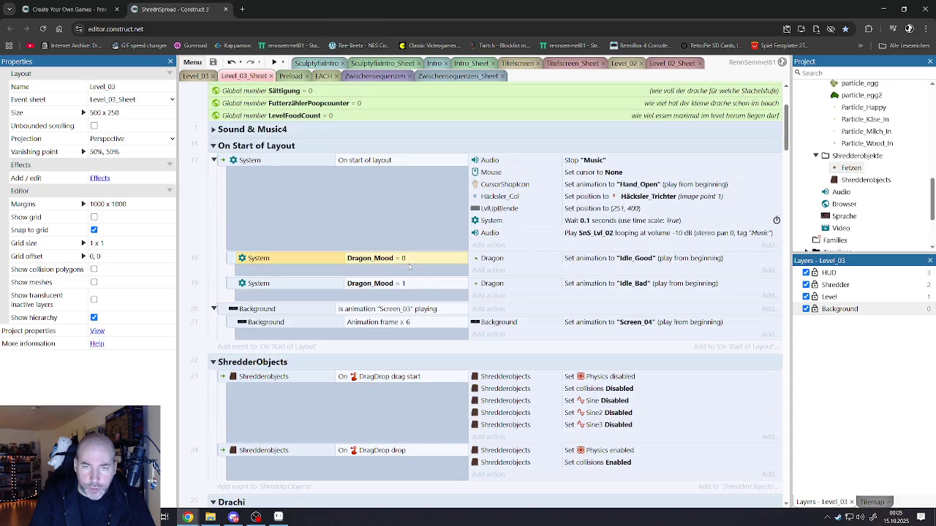
{"action": "left_click", "coordinate": [387, 285]}
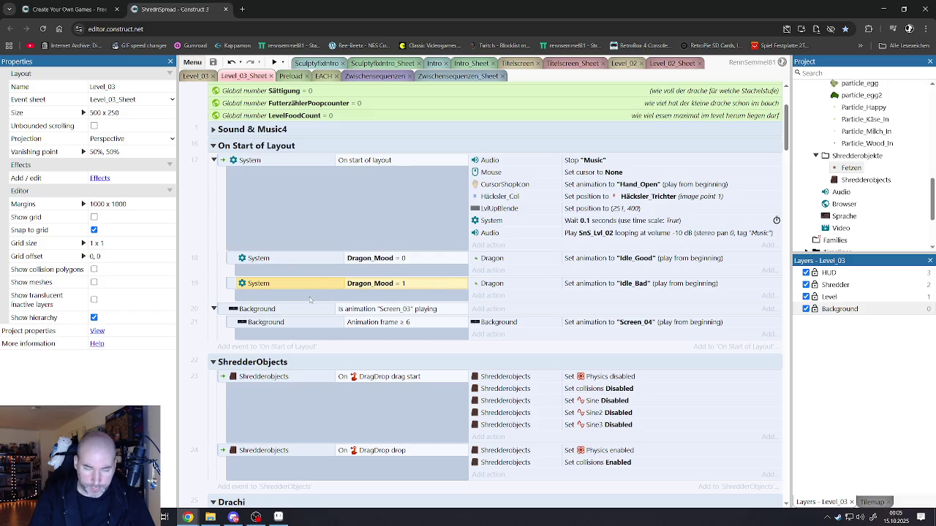
{"action": "scroll", "coordinate": [387, 306], "scroll_direction": "down", "scroll_amount": 3}
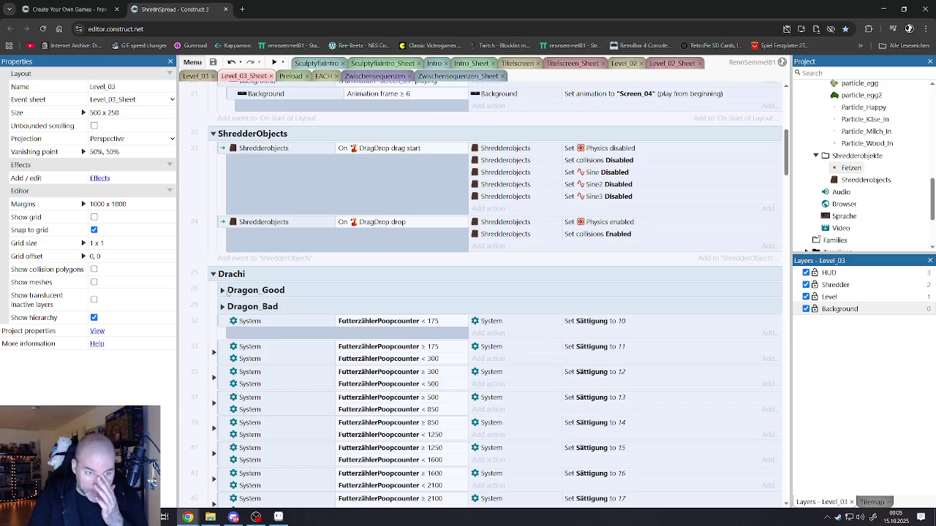
{"action": "left_click", "coordinate": [223, 291]}
{"action": "scroll", "coordinate": [326, 309], "scroll_direction": "down", "scroll_amount": 1}
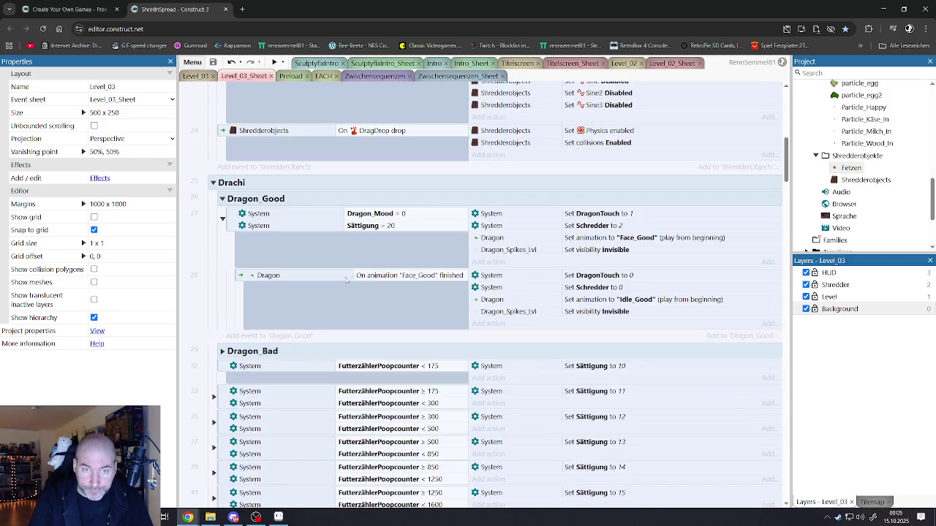
{"action": "left_click", "coordinate": [368, 230]}
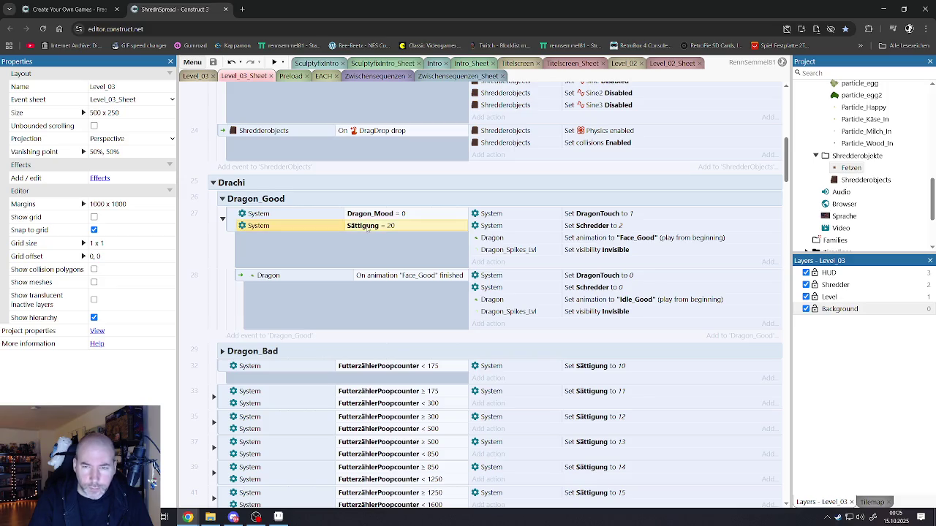
{"action": "left_click", "coordinate": [414, 277]}
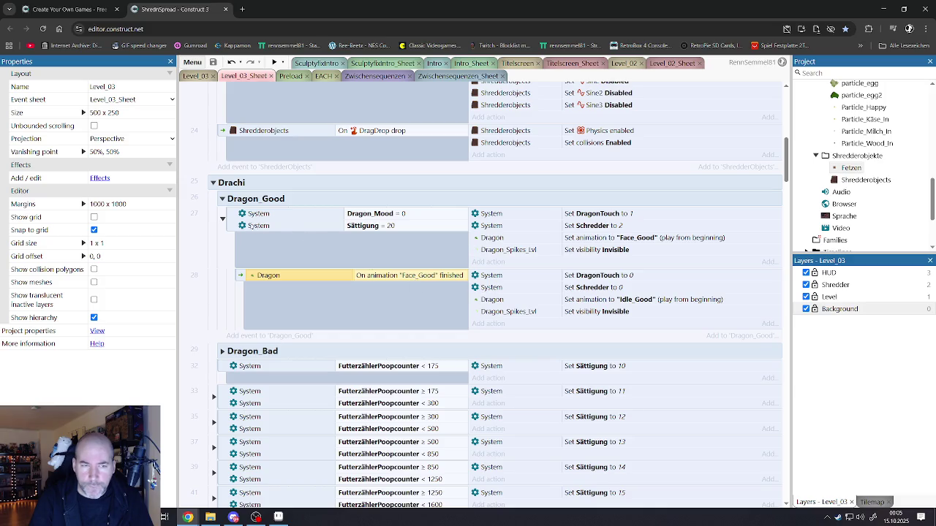
{"action": "left_click", "coordinate": [222, 199]}
{"action": "left_click", "coordinate": [223, 215]}
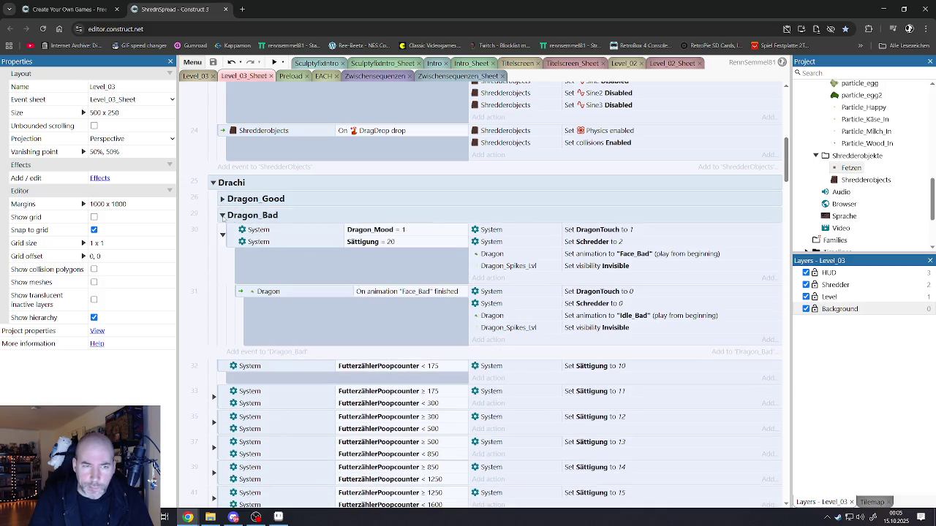
{"action": "left_click", "coordinate": [222, 216]}
{"action": "scroll", "coordinate": [349, 272], "scroll_direction": "down", "scroll_amount": 2}
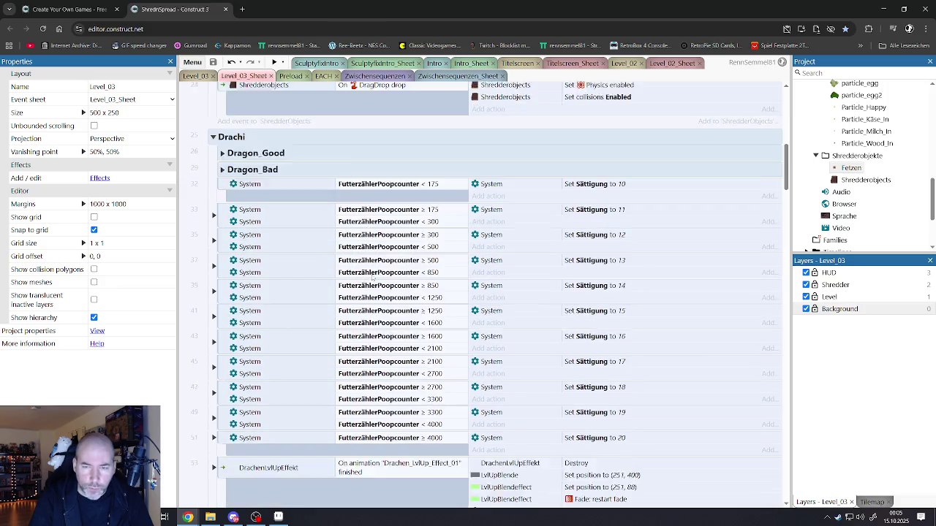
{"action": "scroll", "coordinate": [372, 277], "scroll_direction": "down", "scroll_amount": 2}
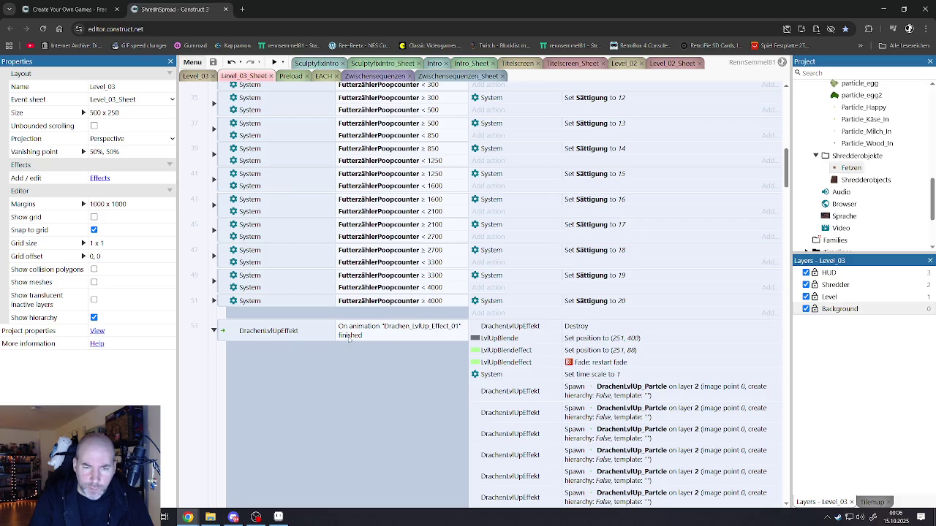
{"action": "scroll", "coordinate": [351, 338], "scroll_direction": "down", "scroll_amount": 6}
{"action": "scroll", "coordinate": [350, 330], "scroll_direction": "down", "scroll_amount": 8}
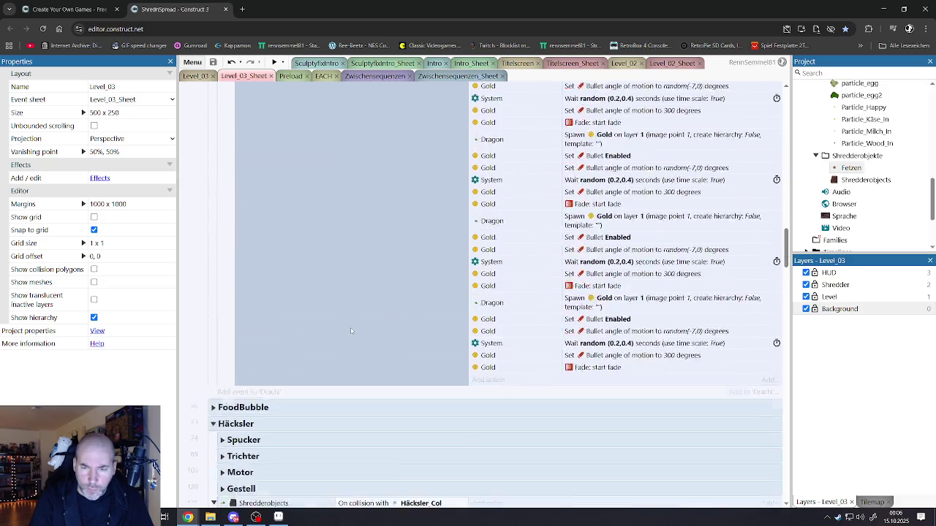
{"action": "scroll", "coordinate": [351, 329], "scroll_direction": "up", "scroll_amount": 10}
{"action": "scroll", "coordinate": [352, 326], "scroll_direction": "up", "scroll_amount": 8}
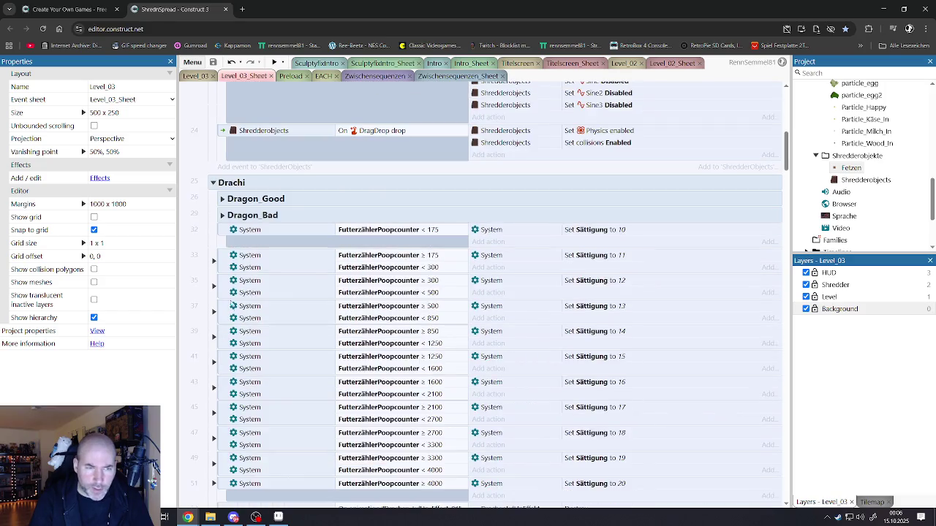
Step: Collapse Drachi and expand Shredderobjects event 136 to reach its Huhn sub-event
{"action": "left_click", "coordinate": [214, 184]}
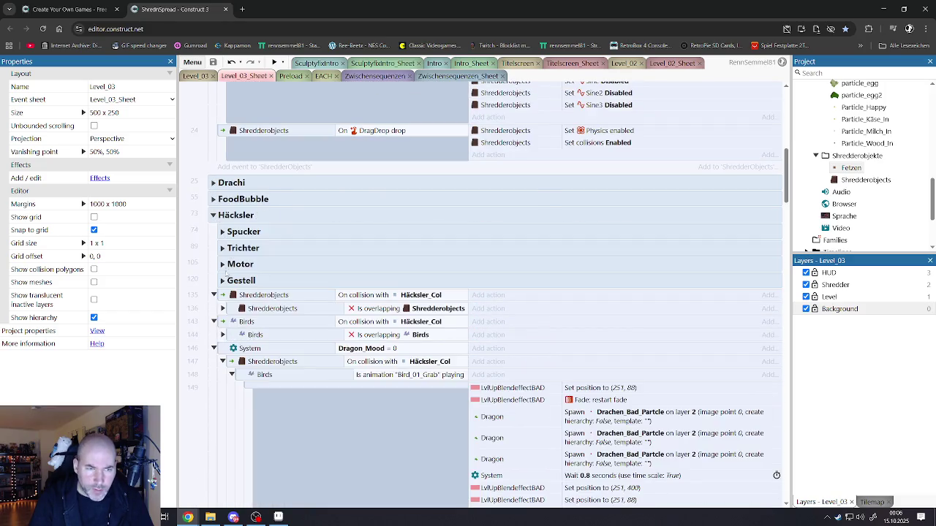
{"action": "scroll", "coordinate": [266, 310], "scroll_direction": "down", "scroll_amount": 1}
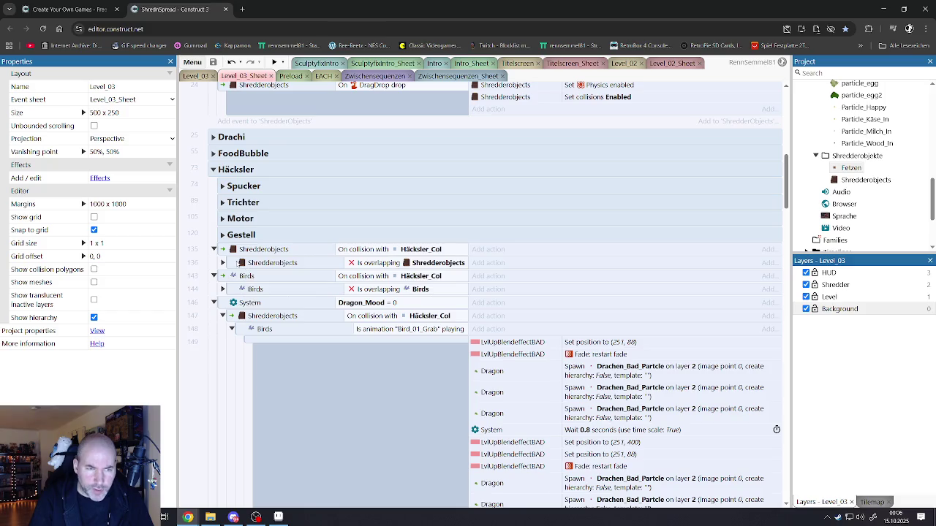
{"action": "left_click", "coordinate": [223, 263]}
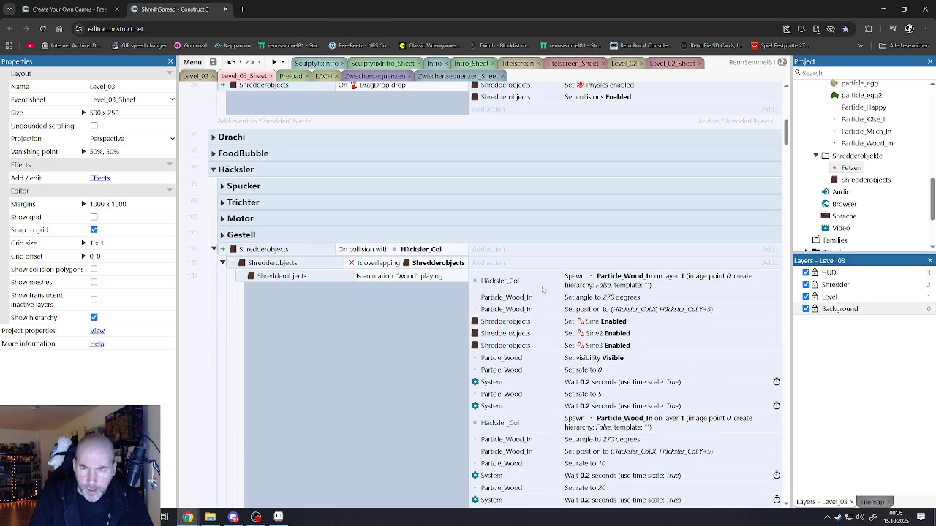
{"action": "scroll", "coordinate": [542, 290], "scroll_direction": "down", "scroll_amount": 20}
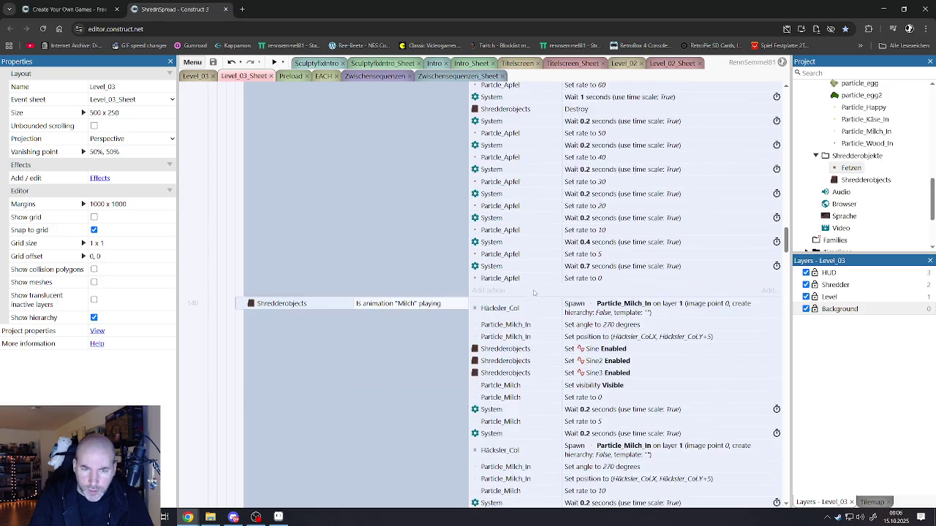
{"action": "scroll", "coordinate": [534, 292], "scroll_direction": "down", "scroll_amount": 20}
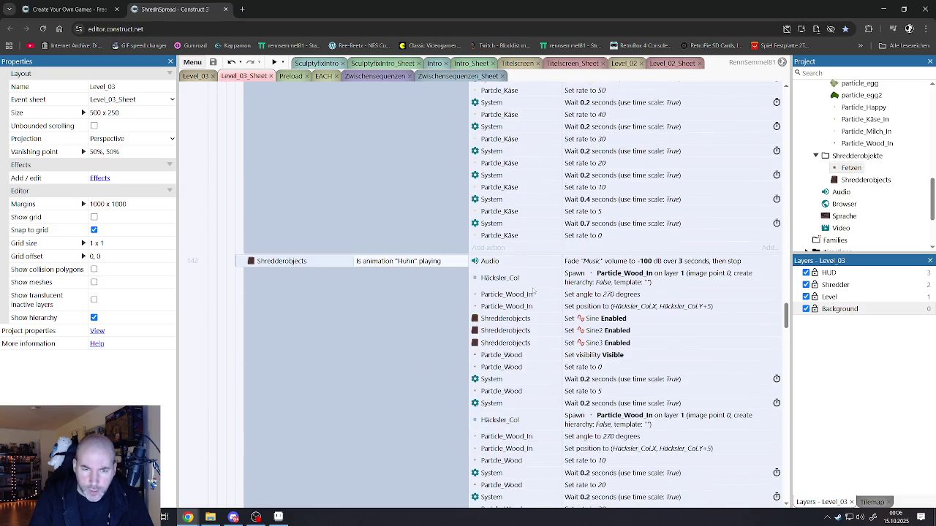
{"action": "scroll", "coordinate": [533, 291], "scroll_direction": "down", "scroll_amount": 2}
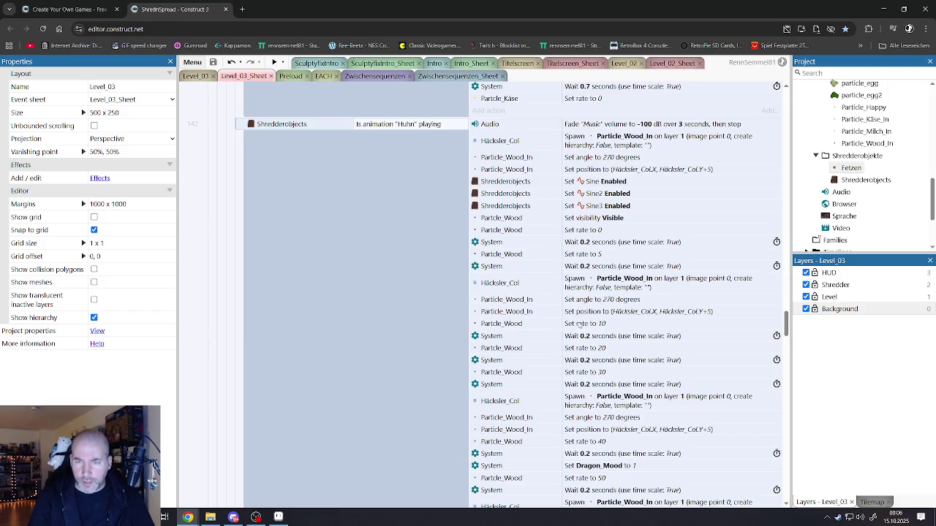
{"action": "scroll", "coordinate": [578, 324], "scroll_direction": "down", "scroll_amount": 2}
Step: Delete the 'Set Dragon_Mood to 1' action from the Huhn sub-event
{"action": "left_click", "coordinate": [589, 329]}
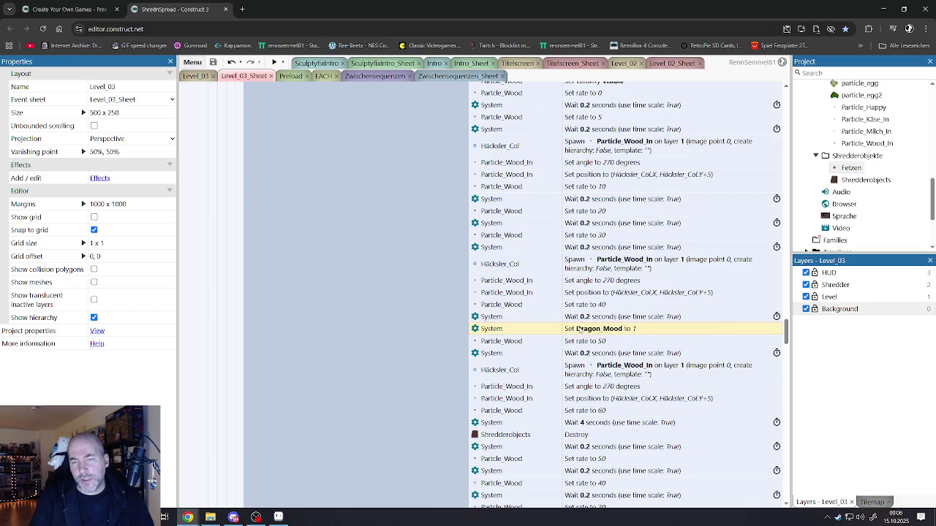
{"action": "scroll", "coordinate": [565, 322], "scroll_direction": "up", "scroll_amount": 3}
{"action": "scroll", "coordinate": [563, 322], "scroll_direction": "down", "scroll_amount": 3}
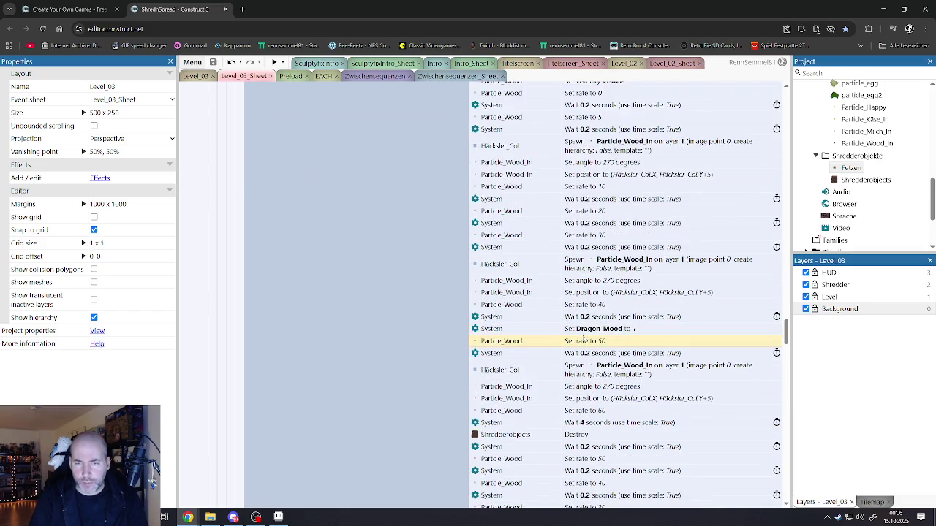
{"action": "key", "text": "Delete"}
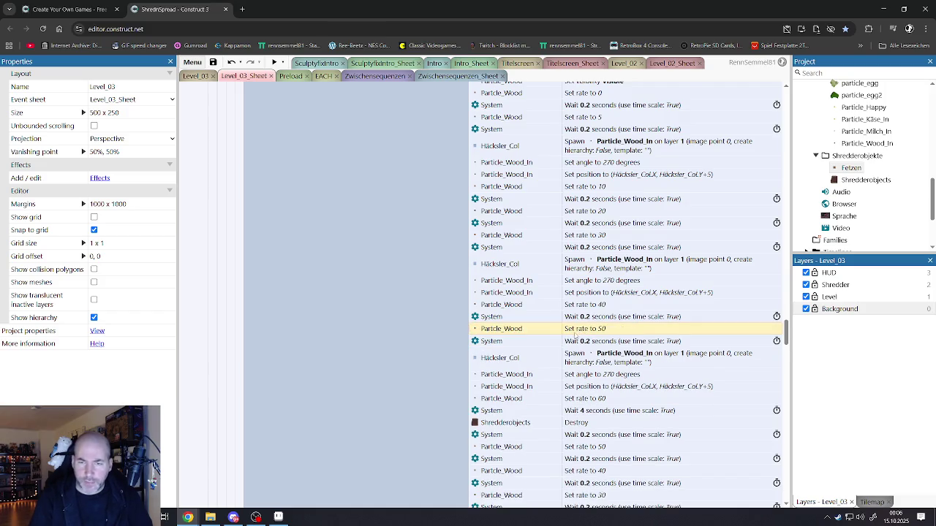
Step: Delete the Audio action fading "Music" to -100 dB from the Huhn event
{"action": "scroll", "coordinate": [577, 335], "scroll_direction": "down", "scroll_amount": 3}
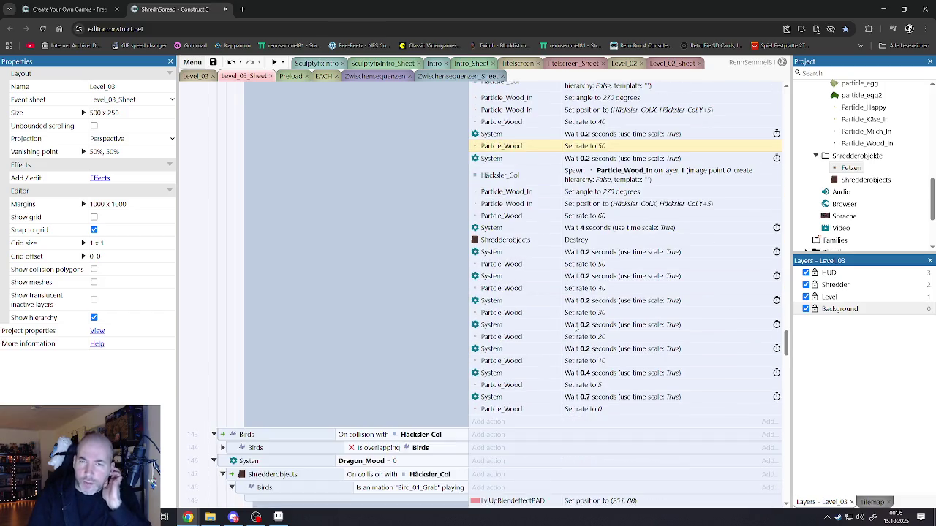
{"action": "scroll", "coordinate": [576, 330], "scroll_direction": "up", "scroll_amount": 7}
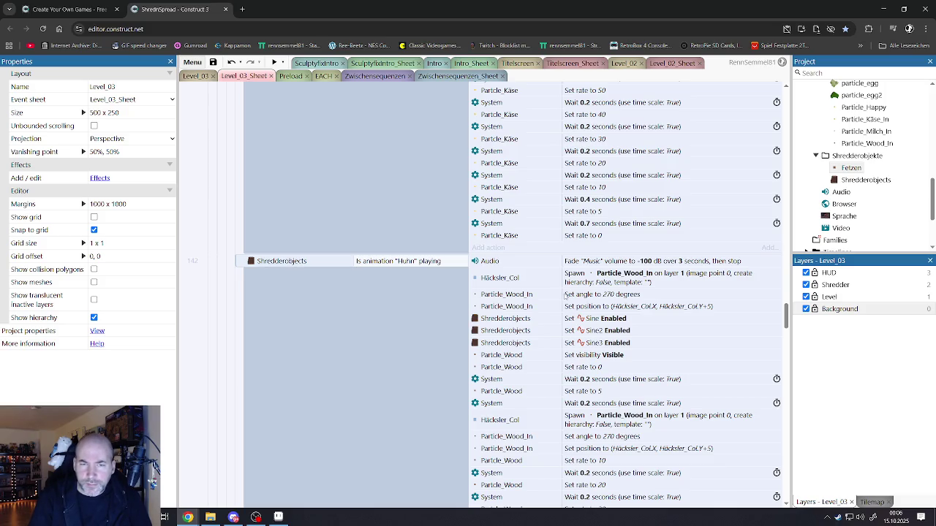
{"action": "scroll", "coordinate": [565, 294], "scroll_direction": "up", "scroll_amount": 5}
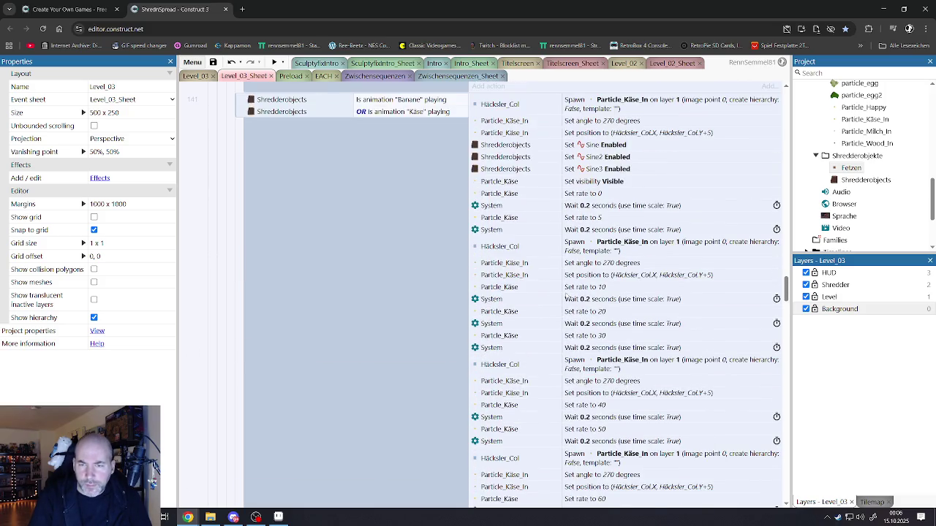
{"action": "scroll", "coordinate": [566, 295], "scroll_direction": "down", "scroll_amount": 6}
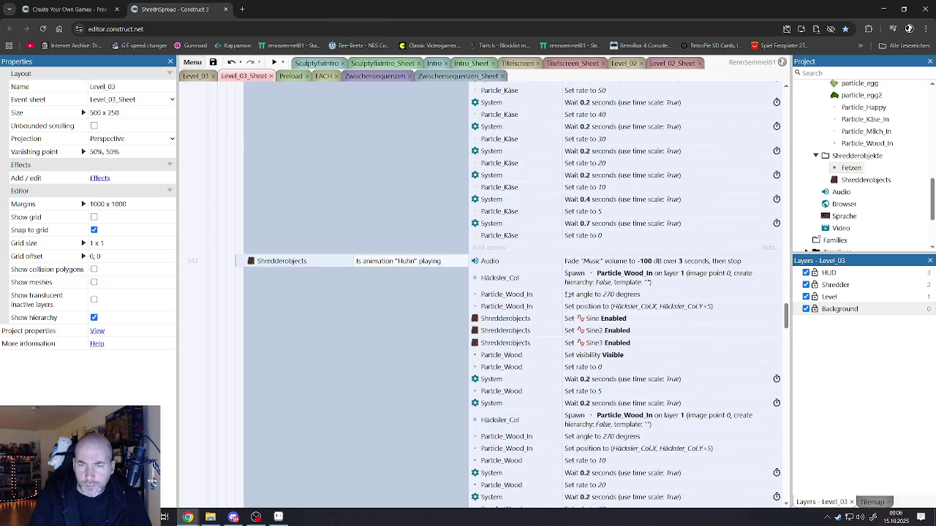
{"action": "left_click", "coordinate": [506, 265]}
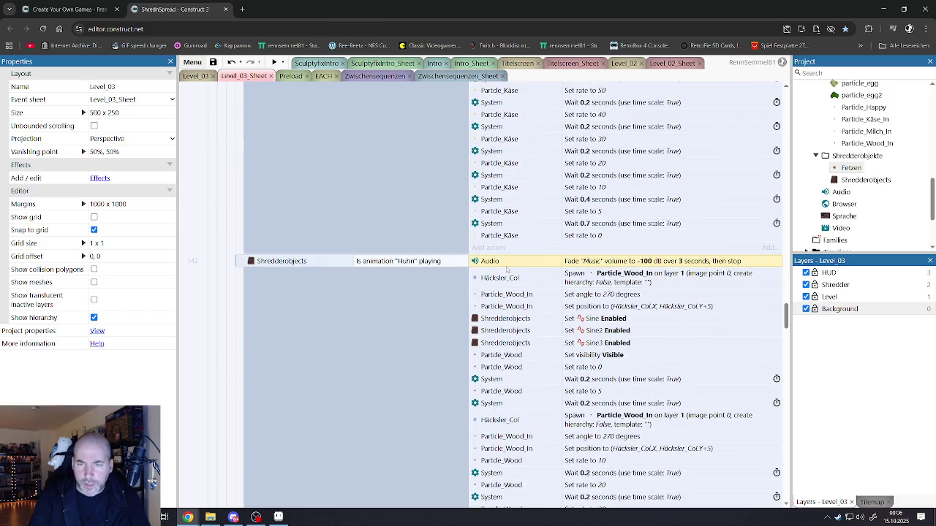
{"action": "key", "text": "Delete"}
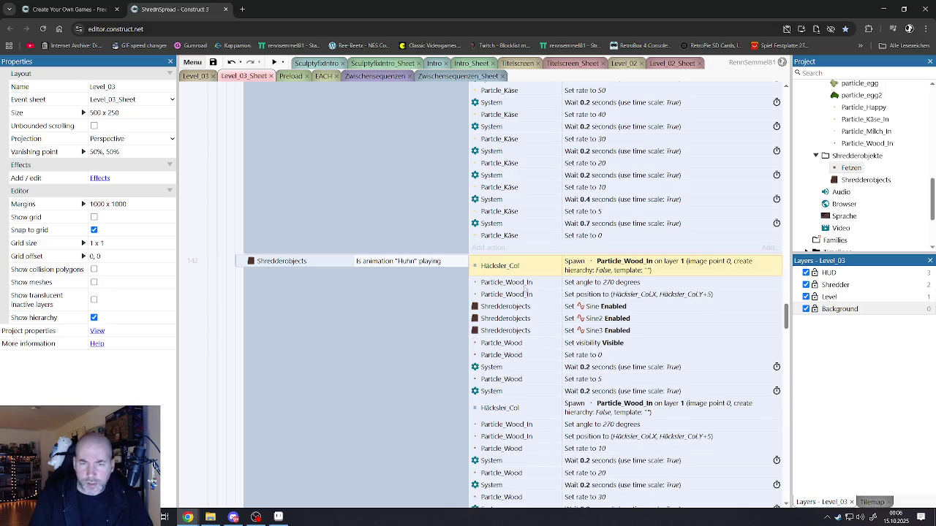
{"action": "scroll", "coordinate": [528, 306], "scroll_direction": "down", "scroll_amount": 5}
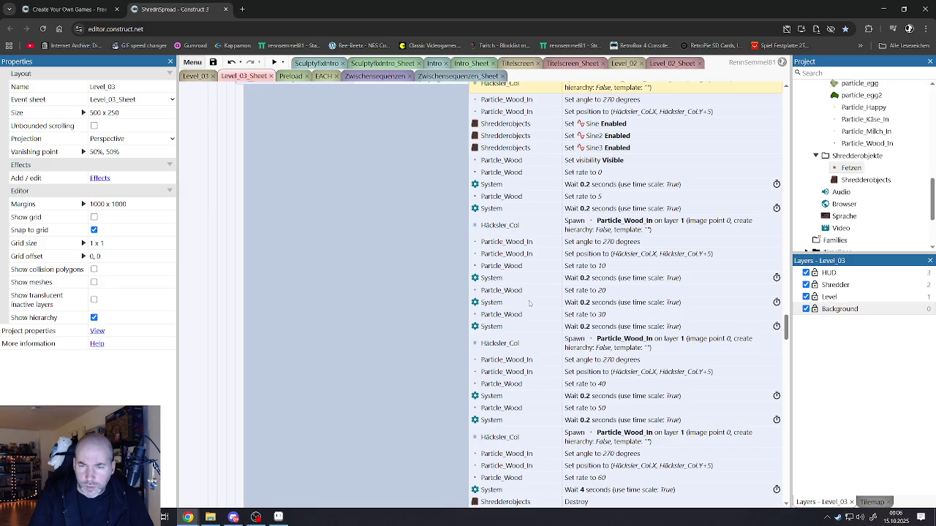
{"action": "scroll", "coordinate": [530, 303], "scroll_direction": "down", "scroll_amount": 7}
{"action": "scroll", "coordinate": [529, 302], "scroll_direction": "down", "scroll_amount": 5}
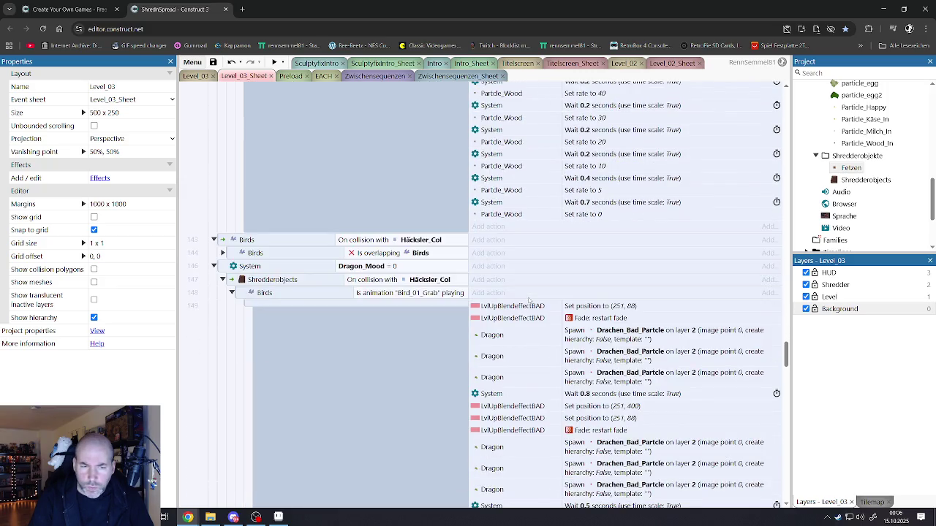